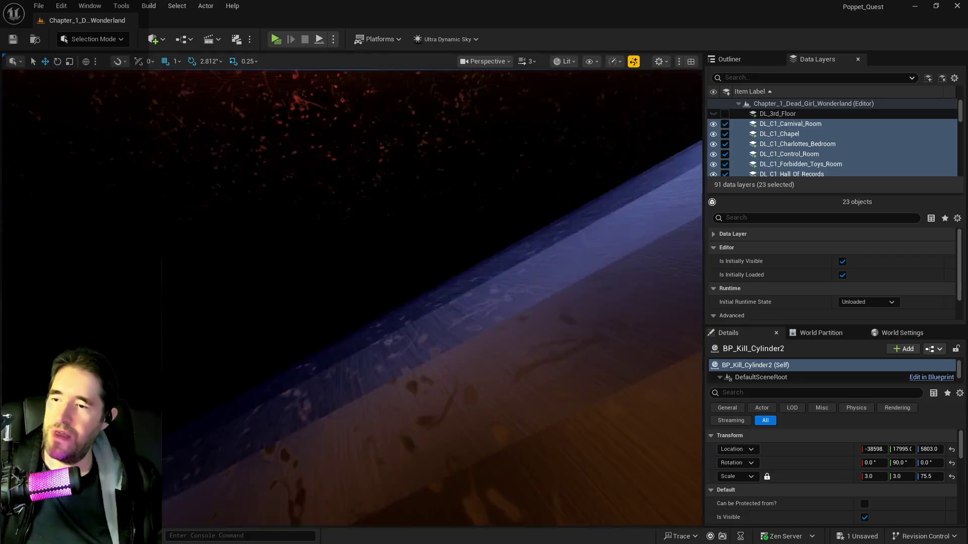
# Frame BP_Kill_Cylinder2 and zoom in and out to inspect where it sits along the pipe
pyautogui.scroll(-2, 352, 297)
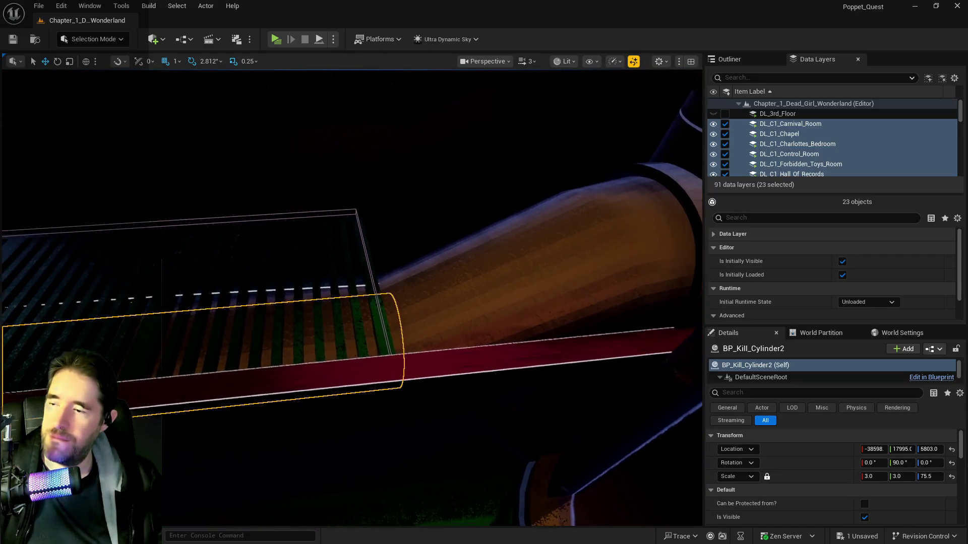
pyautogui.scroll(-1, 450, 304)
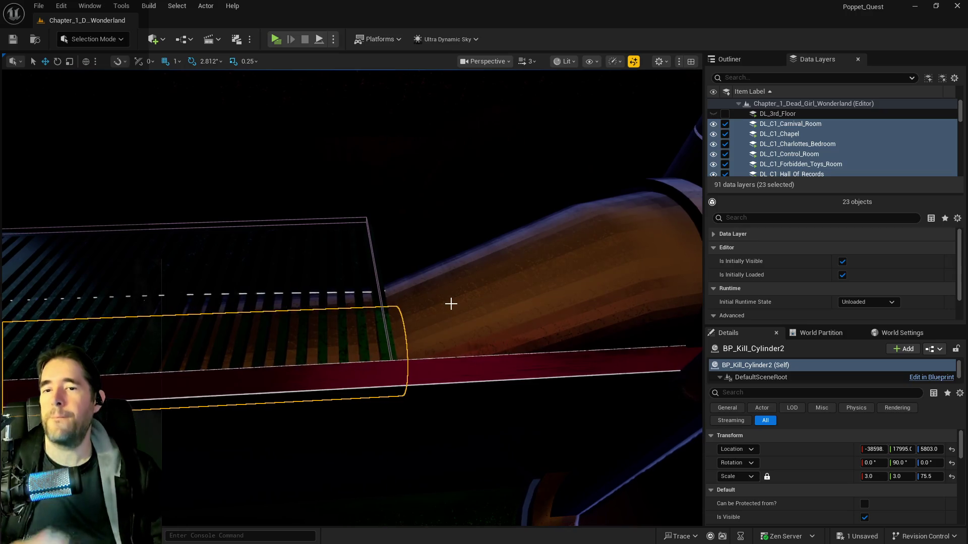
pyautogui.scroll(-3, 488, 287)
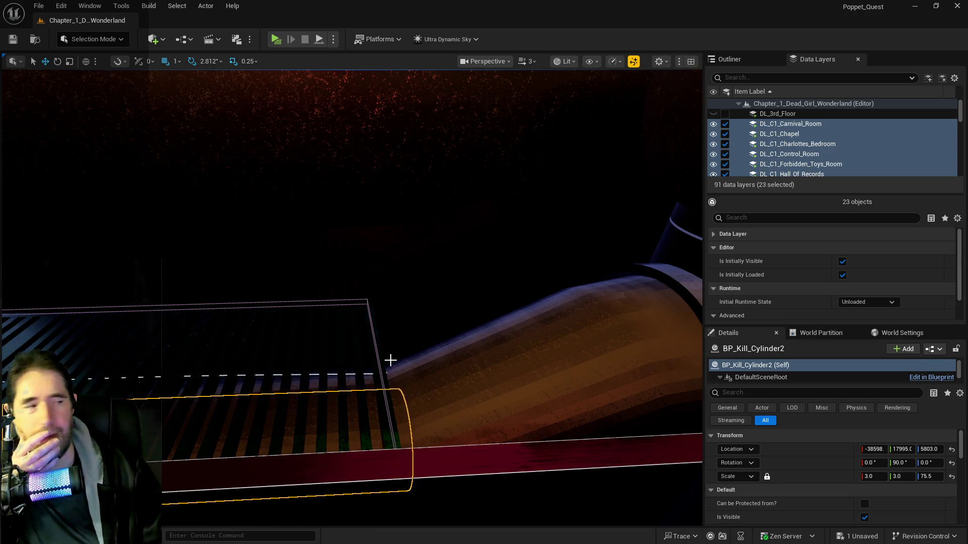
pyautogui.press('f')
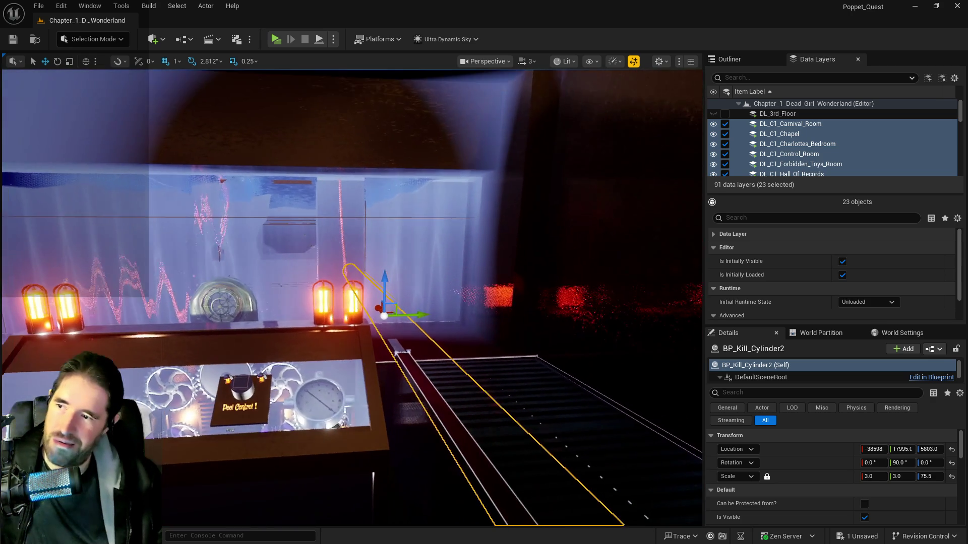
pyautogui.scroll(10, 352, 298)
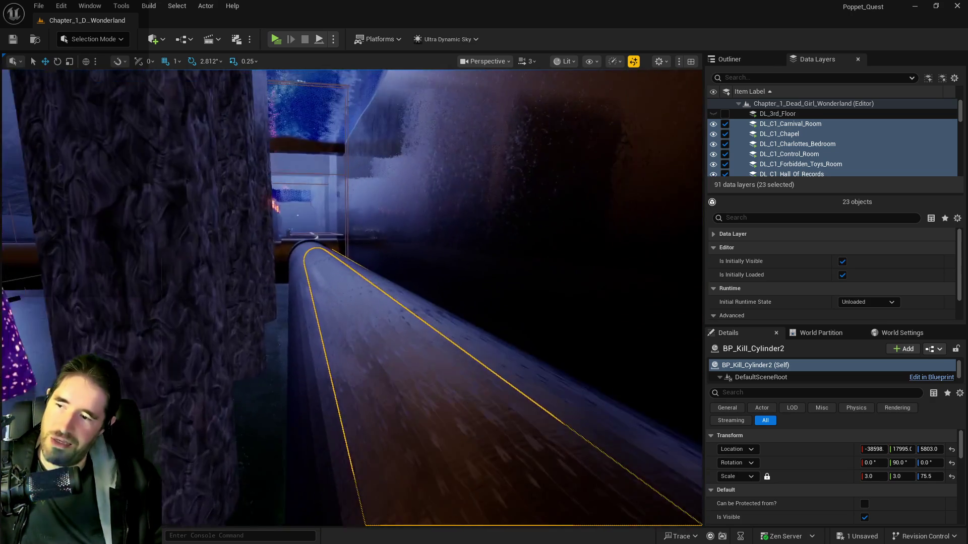
pyautogui.scroll(5, 352, 298)
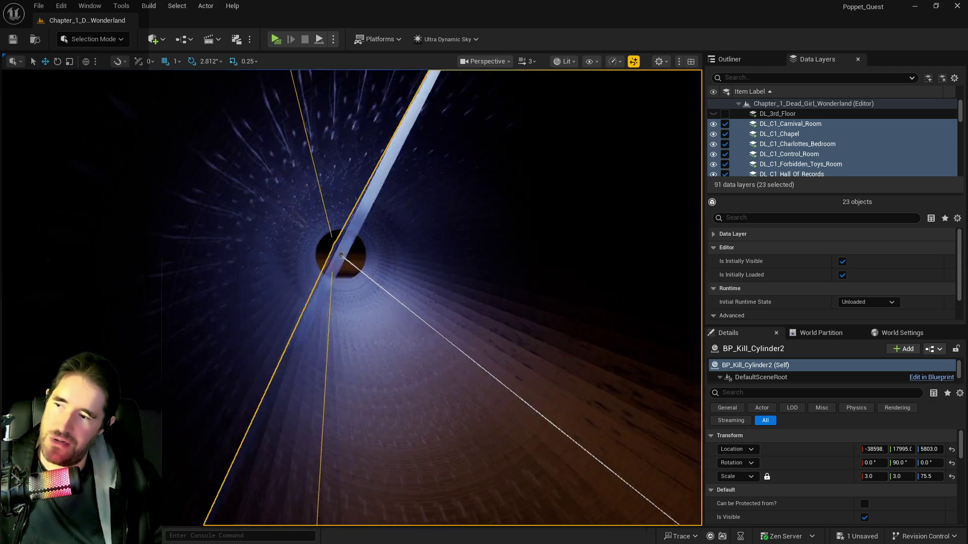
pyautogui.scroll(-5, 352, 297)
pyautogui.scroll(-5, 351, 297)
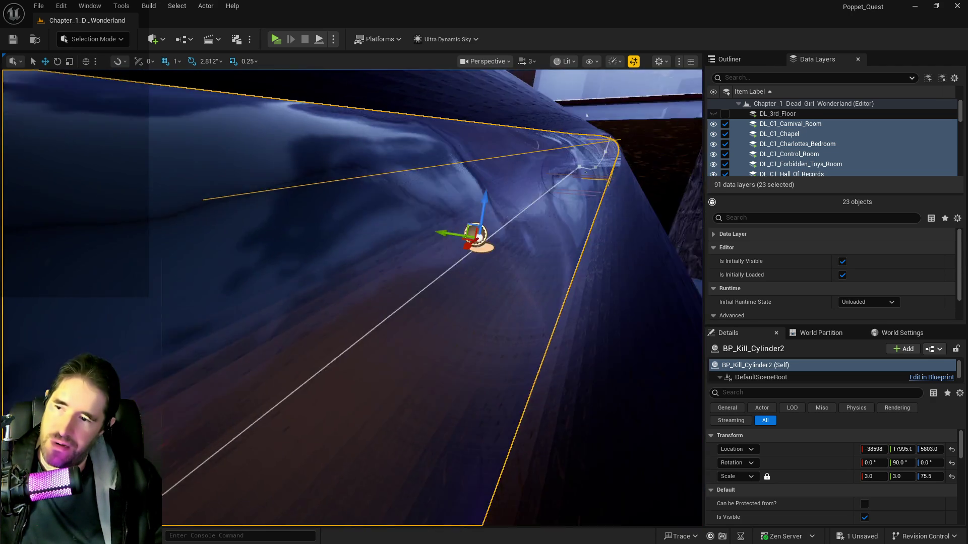
pyautogui.scroll(5, 351, 298)
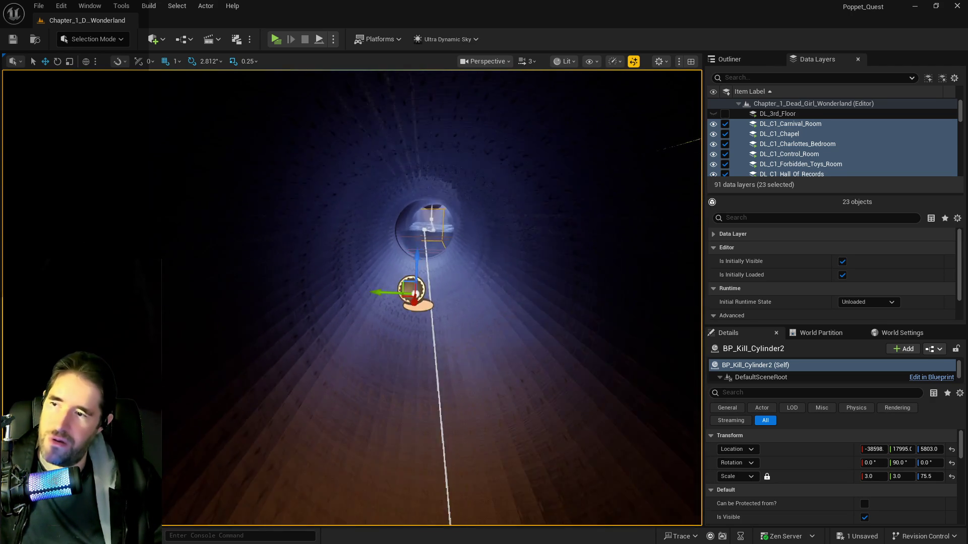
pyautogui.scroll(-5, 352, 298)
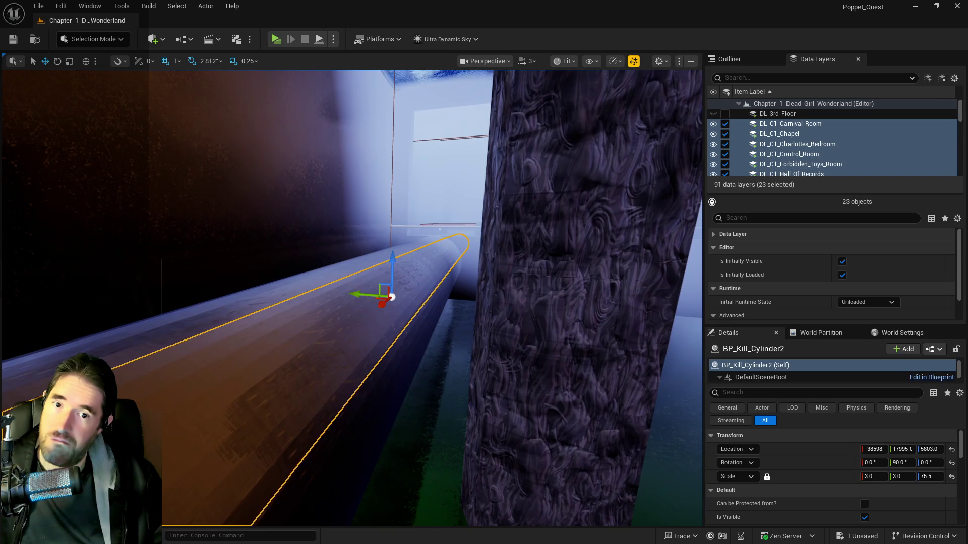
pyautogui.scroll(5, 351, 297)
pyautogui.scroll(-5, 352, 298)
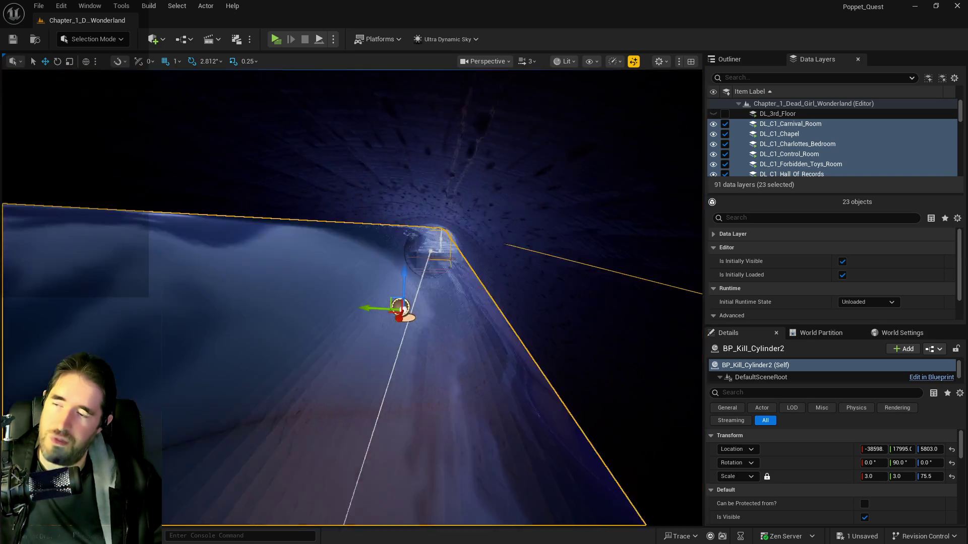
pyautogui.press('a')
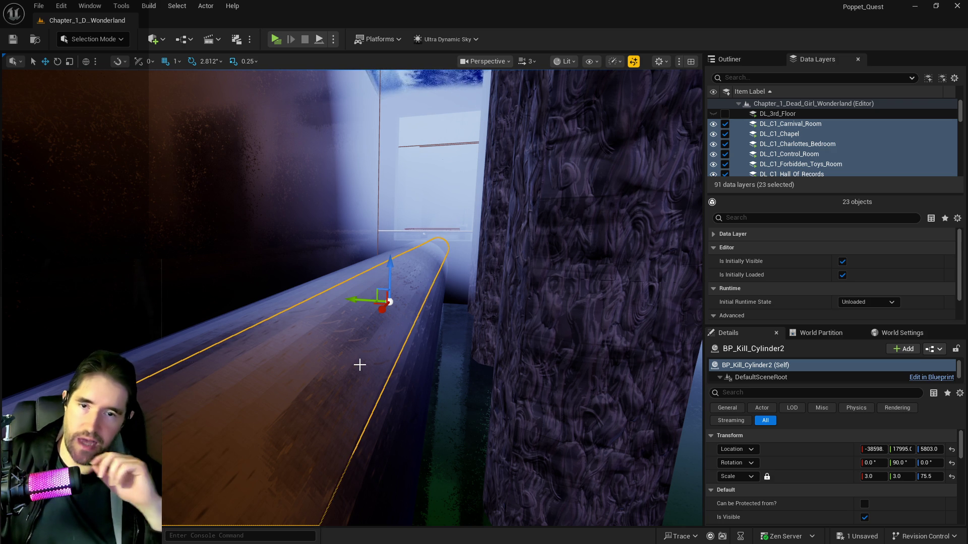
# Fly along the pipe and shift BP_Kill_Cylinder2 on Y to 17966, inside the tunnel
pyautogui.moveTo(362, 358)
pyautogui.mouseDown()
pyautogui.moveTo(348, 348)
pyautogui.moveTo(358, 340)
pyautogui.moveTo(310, 322)
pyautogui.moveTo(573, 307)
pyautogui.mouseUp()
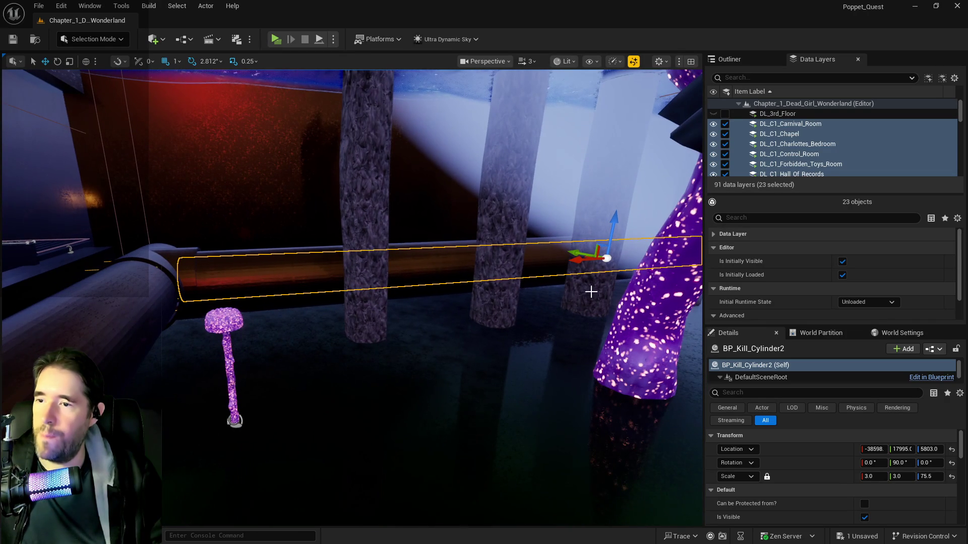
pyautogui.moveTo(571, 260)
pyautogui.mouseDown()
pyautogui.moveTo(541, 261)
pyautogui.moveTo(530, 273)
pyautogui.mouseUp()
pyautogui.moveTo(337, 268)
pyautogui.mouseDown()
pyautogui.moveTo(434, 316)
pyautogui.moveTo(691, 402)
pyautogui.mouseUp()
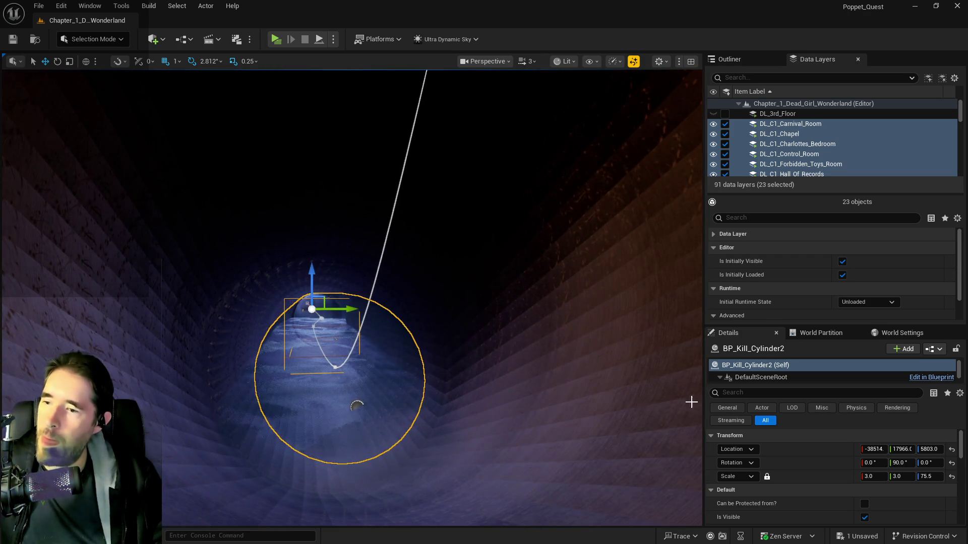
pyautogui.click(872, 477)
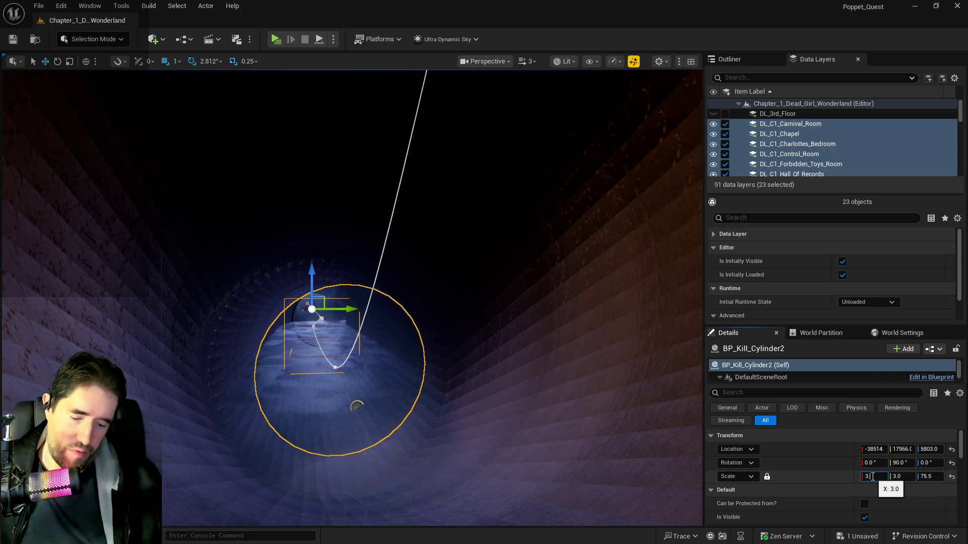
# Apply scale 3.5 × 3.5 × 88.0833 to BP_Kill_Cylinder2 and inspect it within the pipe tunnel
pyautogui.press('Return')
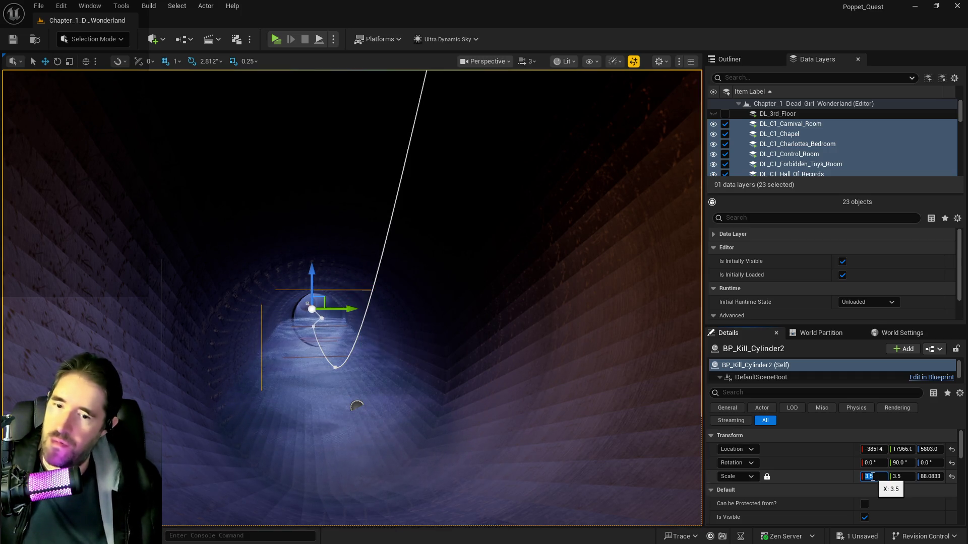
pyautogui.moveTo(530, 439)
pyautogui.mouseDown()
pyautogui.moveTo(530, 222)
pyautogui.moveTo(480, 382)
pyautogui.mouseUp()
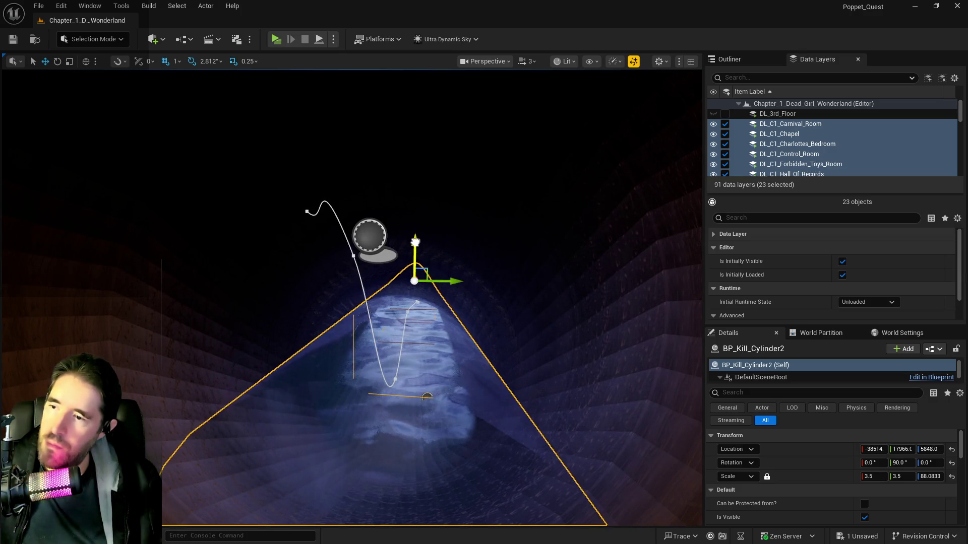
pyautogui.moveTo(481, 382)
pyautogui.mouseDown()
pyautogui.moveTo(481, 272)
pyautogui.moveTo(504, 252)
pyautogui.mouseUp()
pyautogui.press('f')
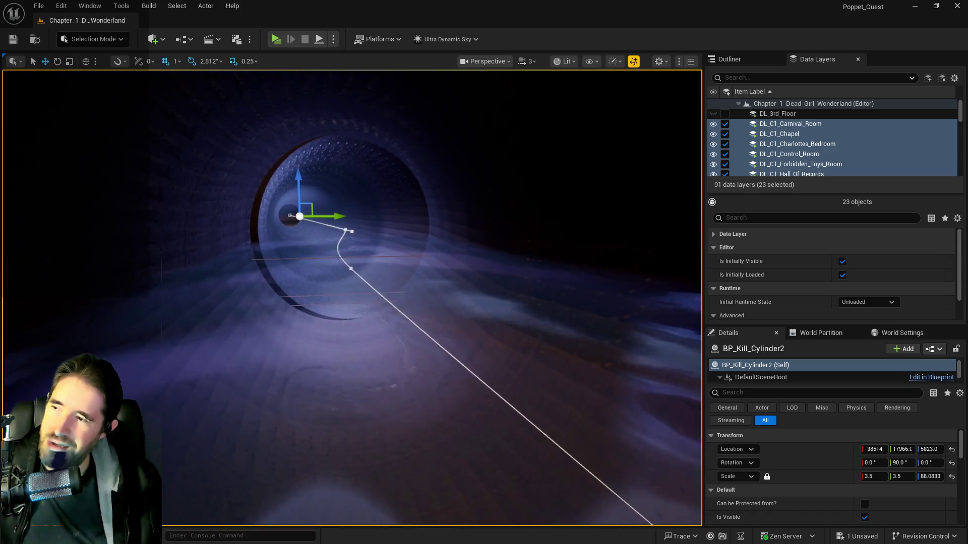
pyautogui.moveTo(363, 277)
pyautogui.mouseDown()
pyautogui.moveTo(272, 162)
pyautogui.moveTo(240, 306)
pyautogui.mouseUp()
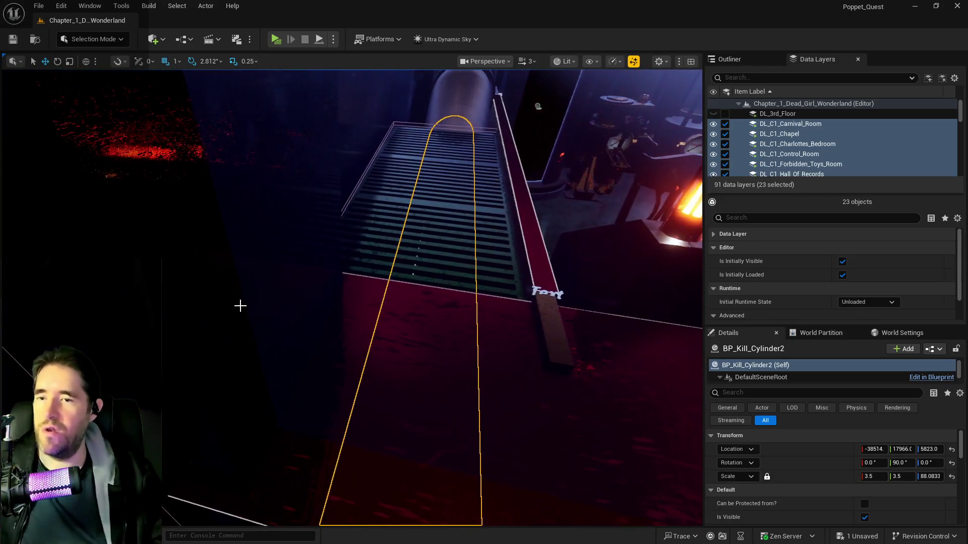
pyautogui.moveTo(349, 256)
pyautogui.mouseDown()
pyautogui.moveTo(312, 255)
pyautogui.moveTo(353, 255)
pyautogui.mouseUp()
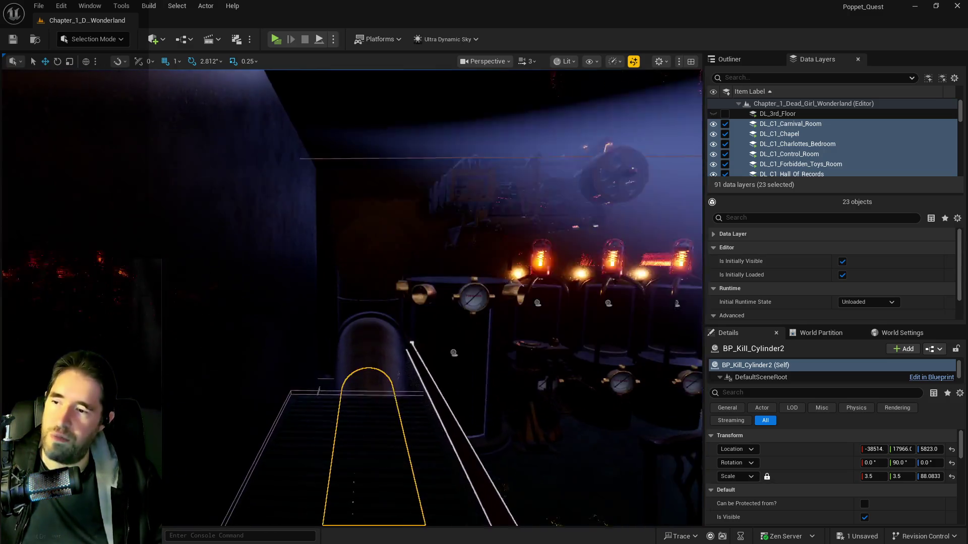
pyautogui.click(362, 256)
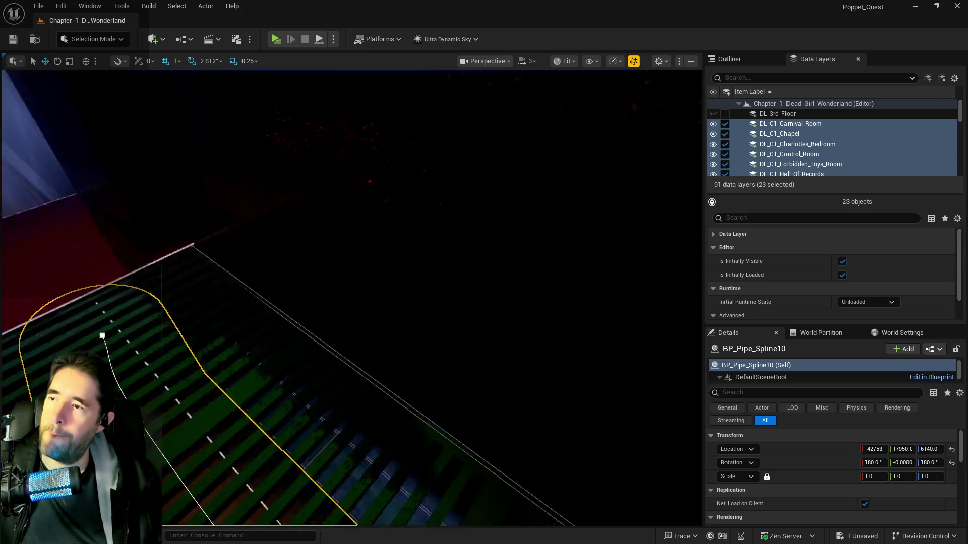
pyautogui.press('f')
pyautogui.moveTo(563, 417)
pyautogui.mouseDown()
pyautogui.moveTo(504, 403)
pyautogui.moveTo(504, 362)
pyautogui.mouseUp()
pyautogui.press('f')
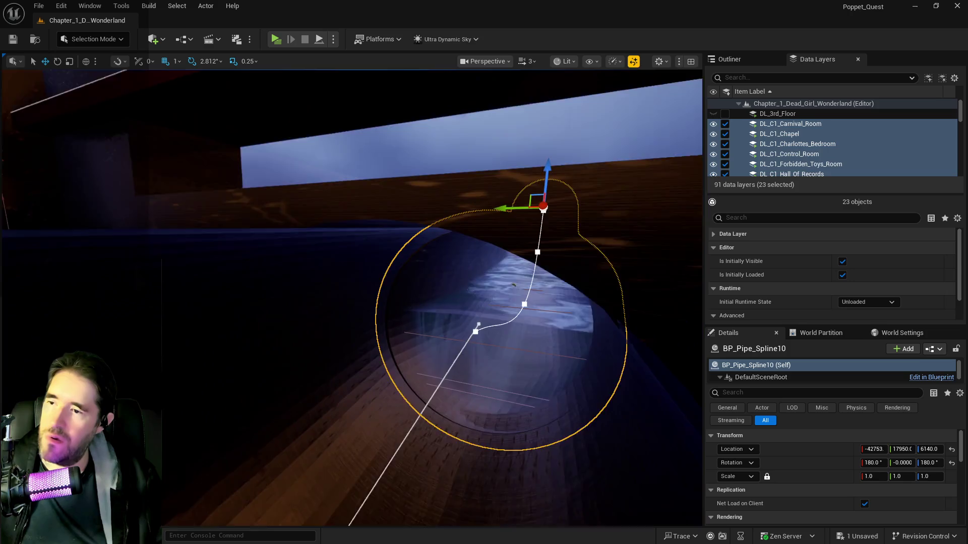
pyautogui.moveTo(220, 324); pyautogui.dragTo(272, 207)
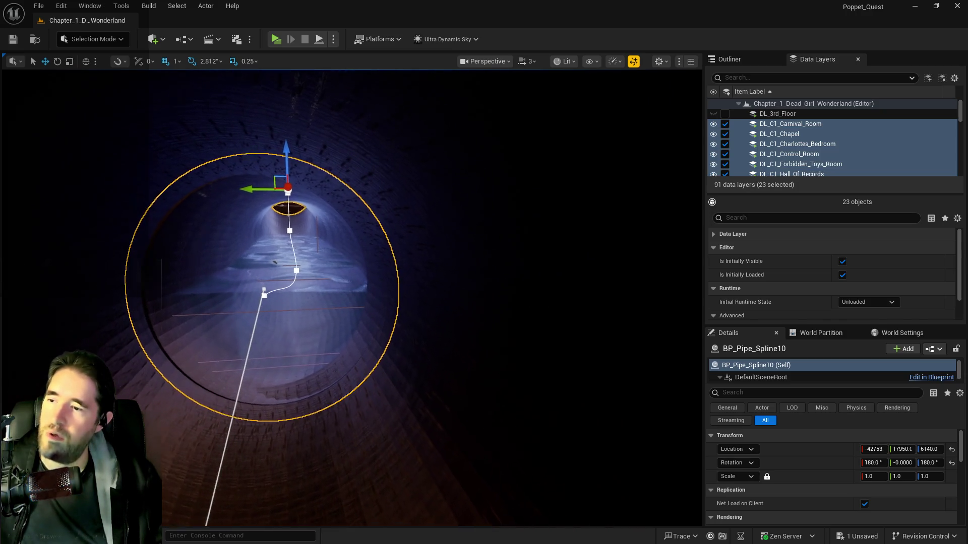
pyautogui.moveTo(335, 346)
pyautogui.mouseDown()
pyautogui.moveTo(251, 351)
pyautogui.moveTo(231, 299)
pyautogui.mouseUp()
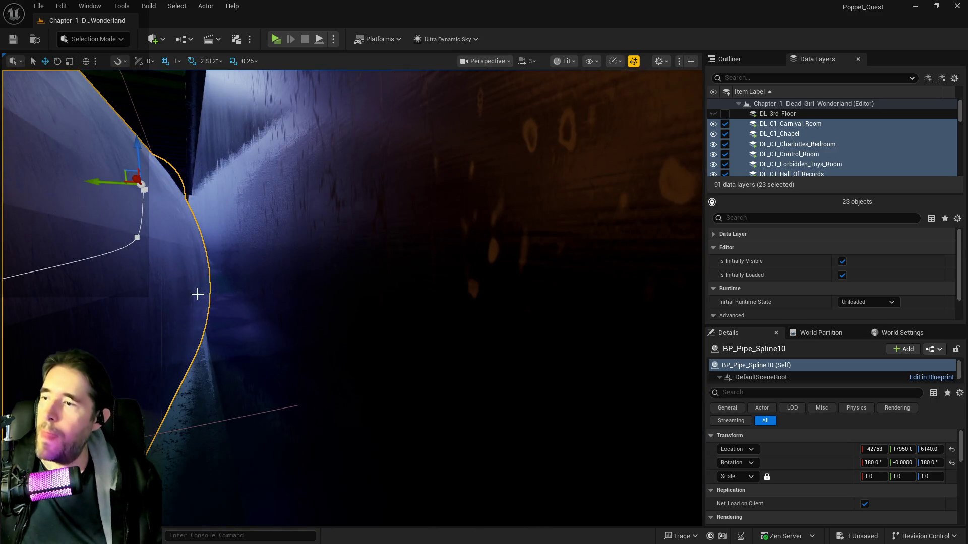
pyautogui.click(257, 276)
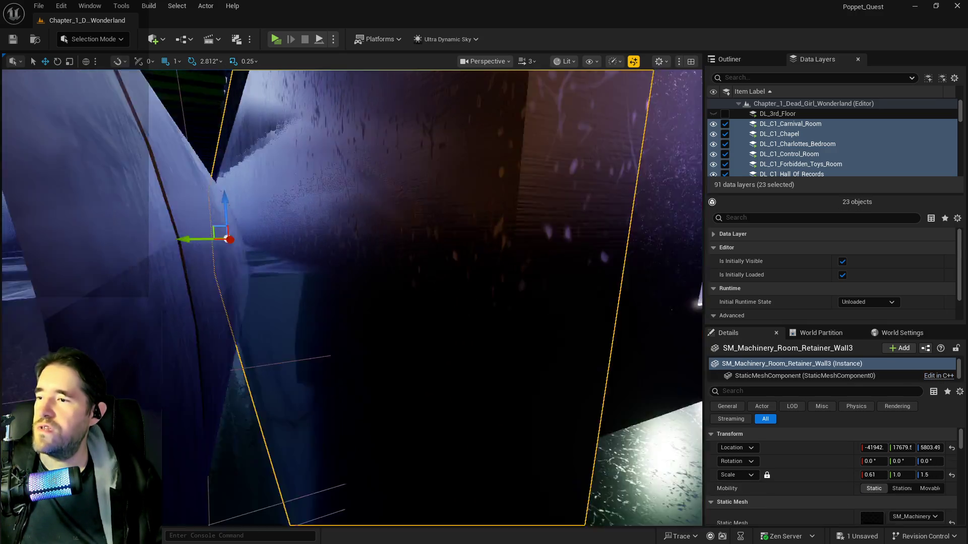
# Move Cylinder Brush12 along Y from 17999 to 17952
pyautogui.scroll(5, 275, 277)
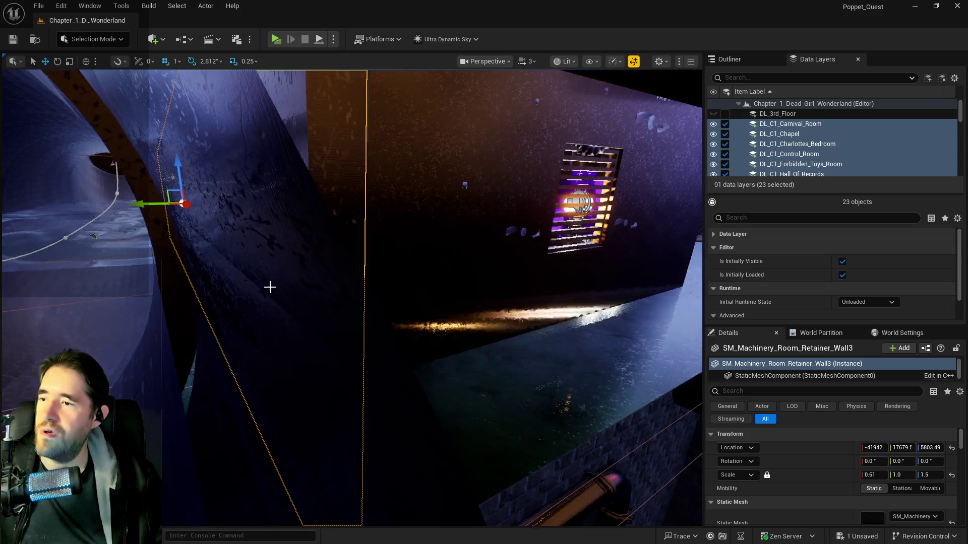
pyautogui.click(274, 277)
pyautogui.press('f')
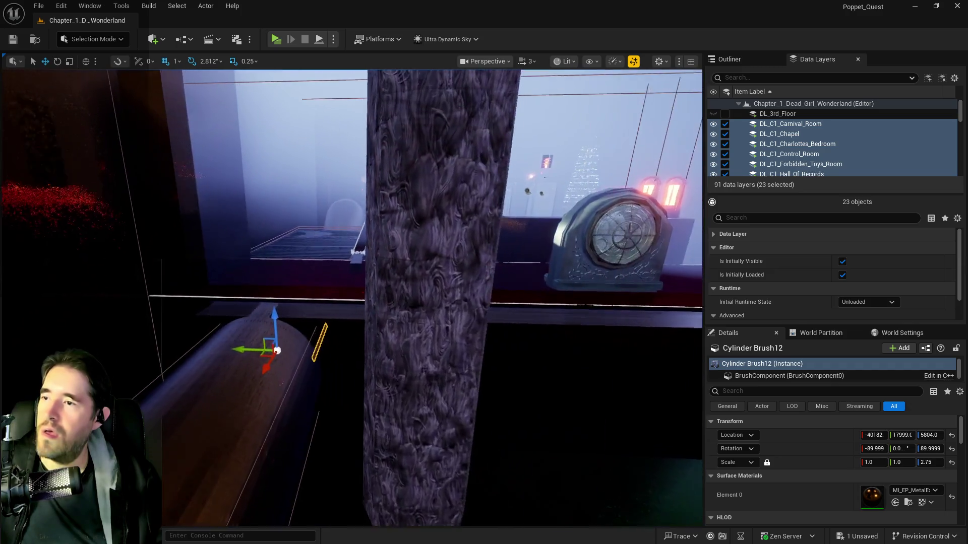
pyautogui.moveTo(274, 277)
pyautogui.mouseDown()
pyautogui.moveTo(263, 272)
pyautogui.moveTo(277, 277)
pyautogui.moveTo(272, 217)
pyautogui.mouseUp()
pyautogui.press('f')
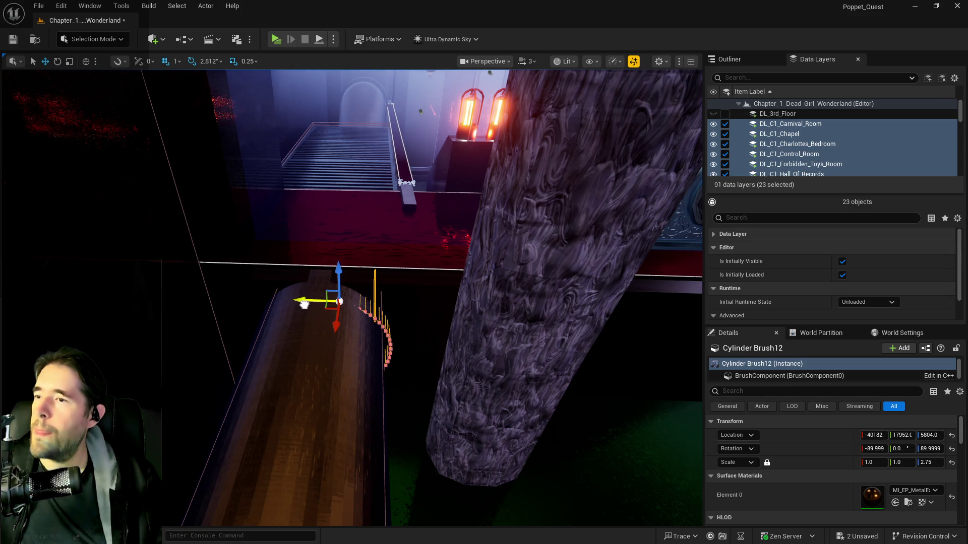
# Clear Cylinder Brush12's Surface Materials Element 0 so it has no material
pyautogui.click(304, 305)
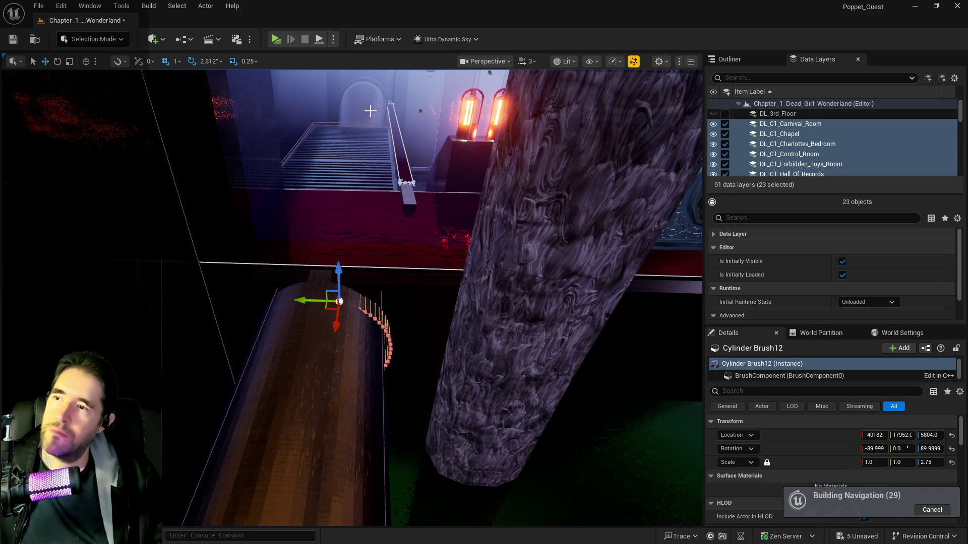
pyautogui.click(360, 209)
pyautogui.moveTo(387, 246)
pyautogui.mouseDown()
pyautogui.moveTo(357, 293)
pyautogui.moveTo(378, 290)
pyautogui.moveTo(327, 340)
pyautogui.moveTo(297, 323)
pyautogui.moveTo(445, 285)
pyautogui.mouseUp()
pyautogui.click(327, 340)
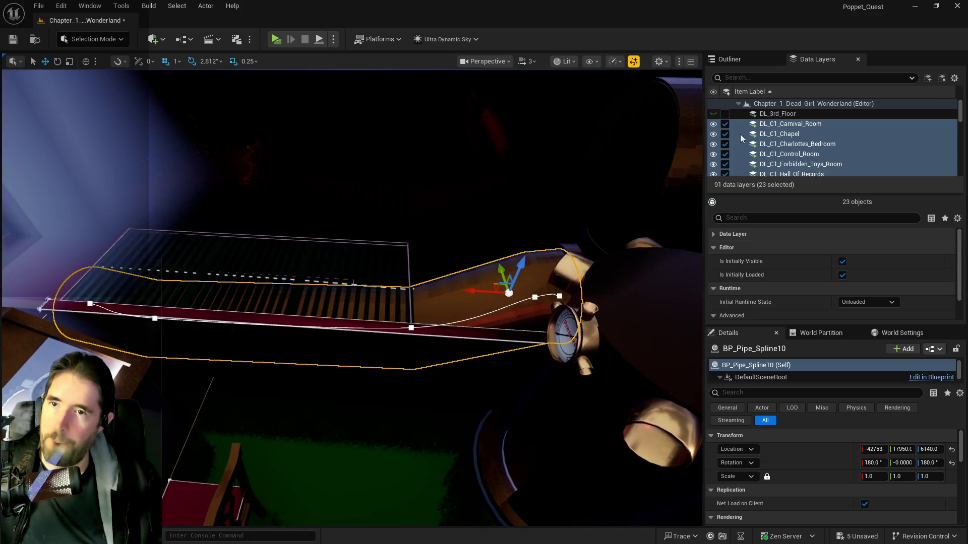
# Show the level's full actor list in the Outliner
pyautogui.click(743, 55)
pyautogui.rightClick(788, 218)
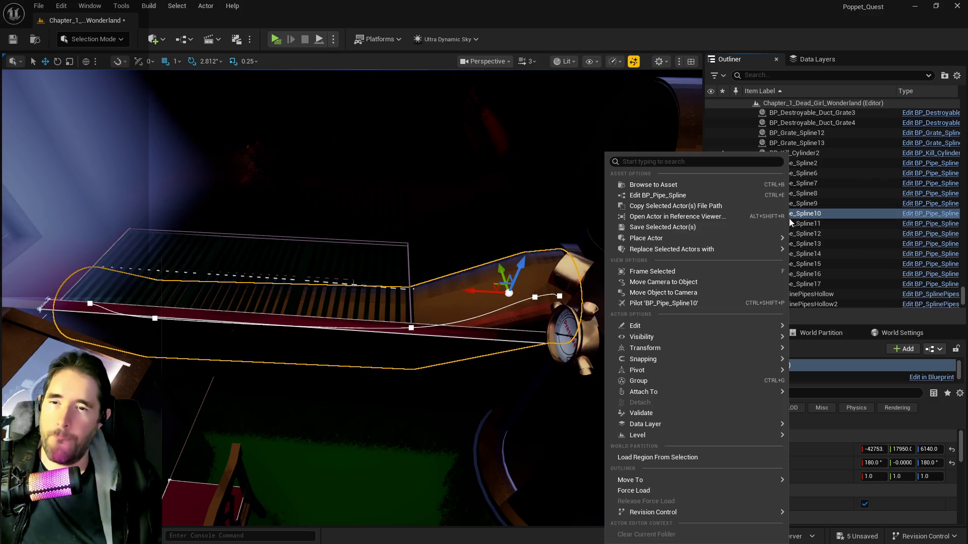
pyautogui.click(672, 187)
pyautogui.moveTo(440, 309)
pyautogui.mouseDown()
pyautogui.moveTo(499, 518)
pyautogui.moveTo(393, 524)
pyautogui.mouseUp()
# Filter the Outliner by 'brush' to list the 43 Brush actors, then frame BP_Pipe_Spline10
pyautogui.click(769, 74)
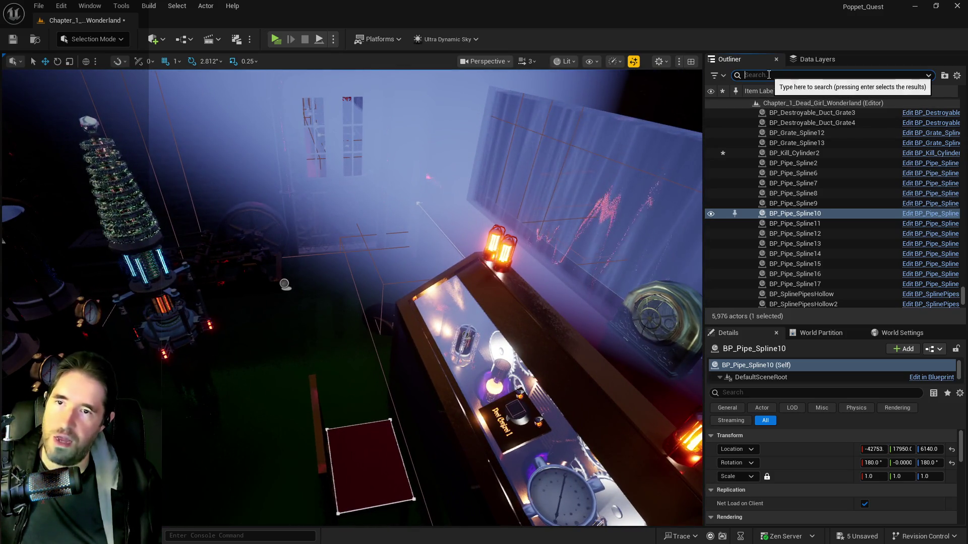
pyautogui.write('brush')
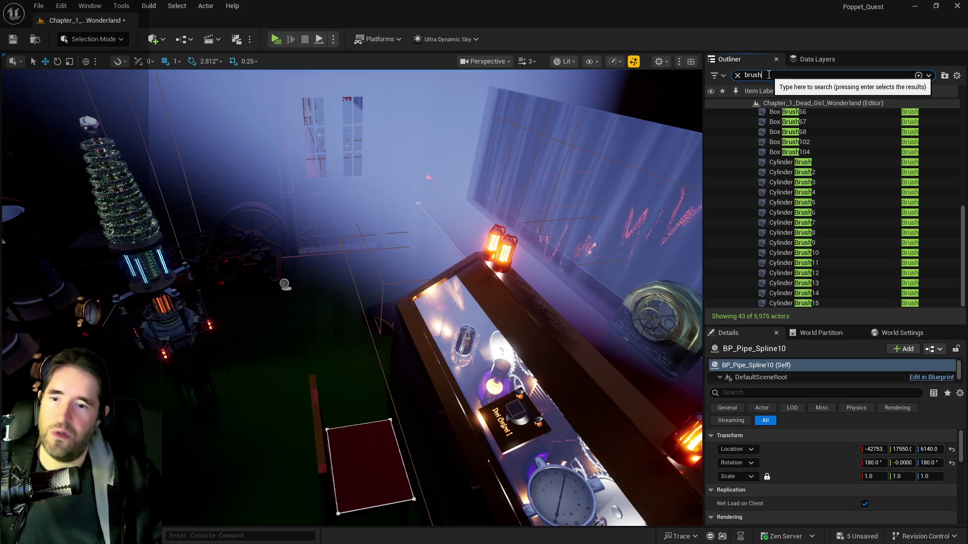
pyautogui.scroll(8, 784, 180)
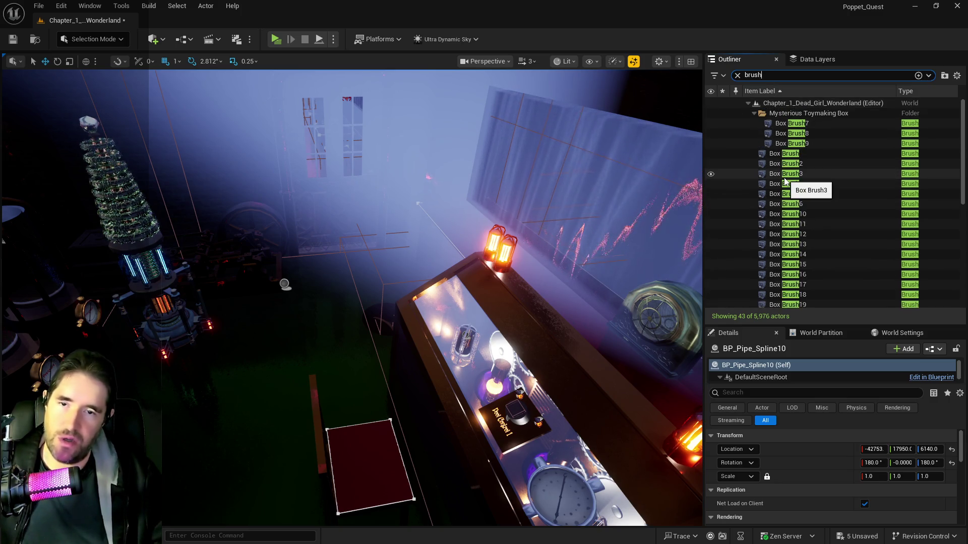
pyautogui.scroll(-5, 796, 223)
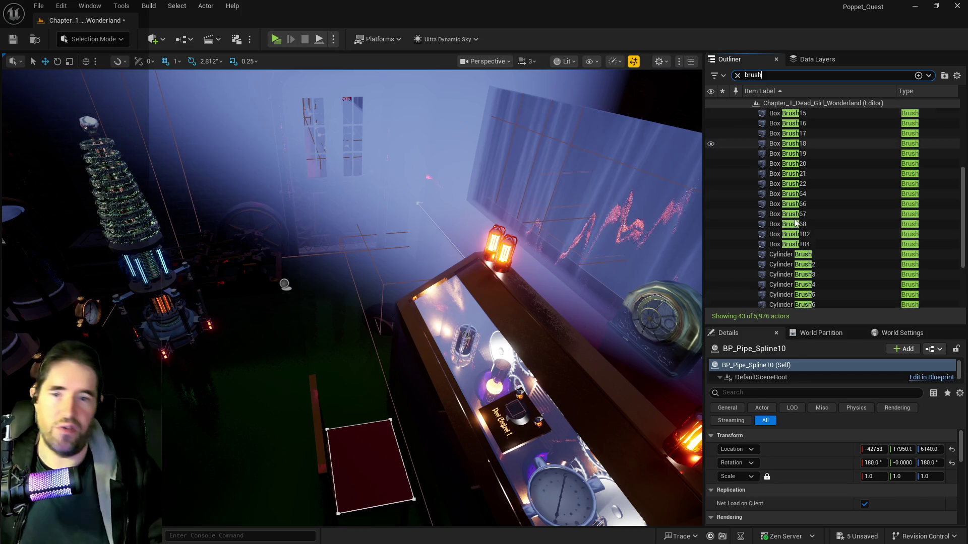
pyautogui.scroll(-3, 796, 223)
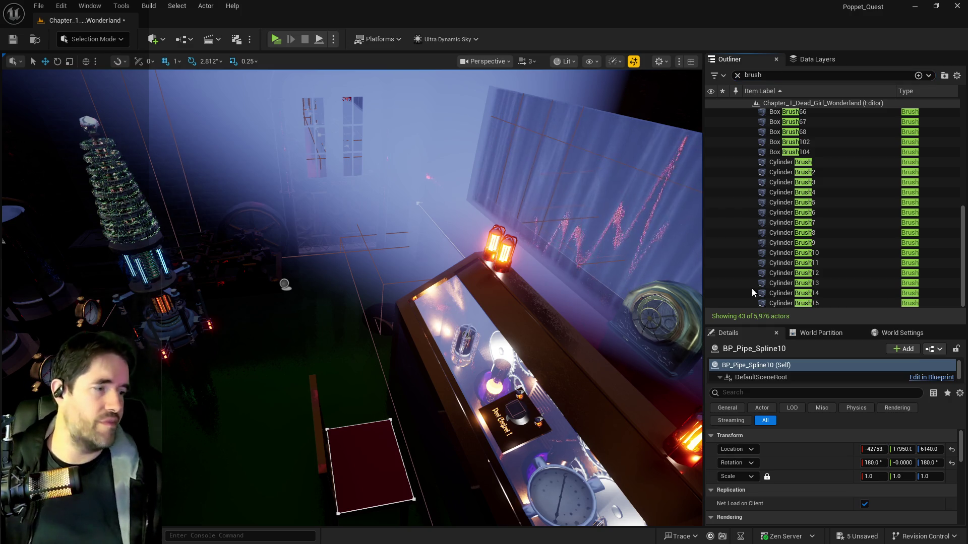
pyautogui.press('f')
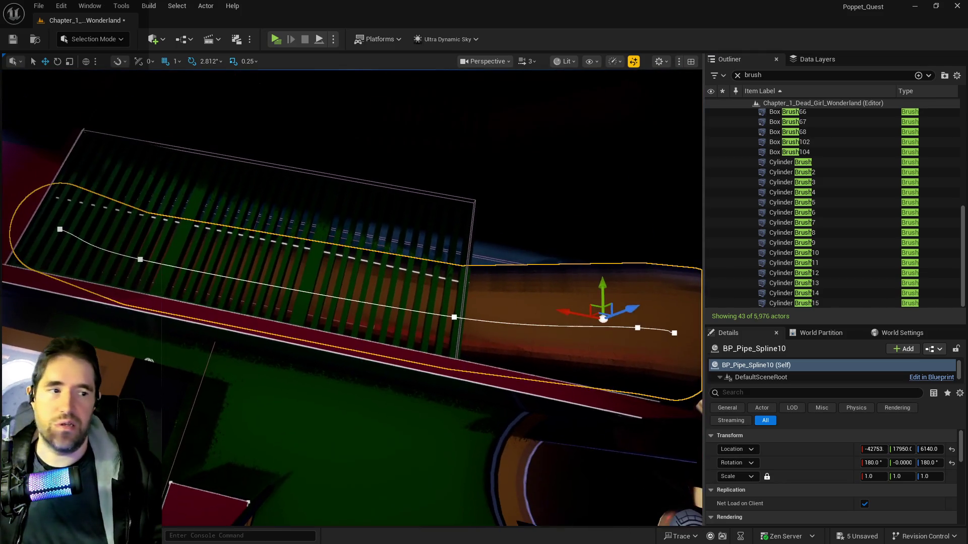
# Find and delete the old BP_Pipe_Spline10 over the grated walkway, then select SM_Pipe_3_Way16 behind the gauge
pyautogui.moveTo(347, 241)
pyautogui.mouseDown()
pyautogui.moveTo(328, 257)
pyautogui.moveTo(323, 236)
pyautogui.mouseUp()
pyautogui.click(346, 241)
pyautogui.moveTo(144, 232); pyautogui.dragTo(145, 231)
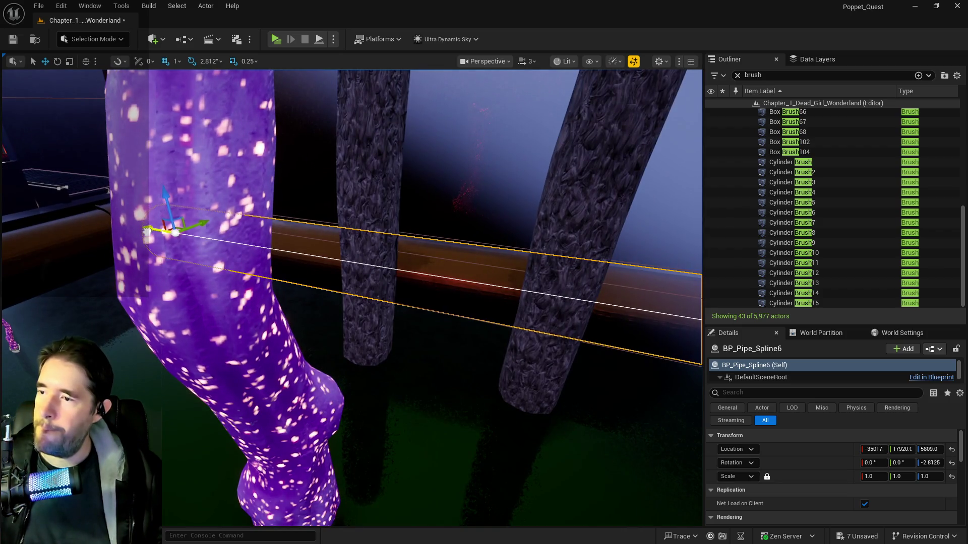
pyautogui.moveTo(475, 301); pyautogui.dragTo(475, 301)
pyautogui.moveTo(286, 298); pyautogui.dragTo(286, 298)
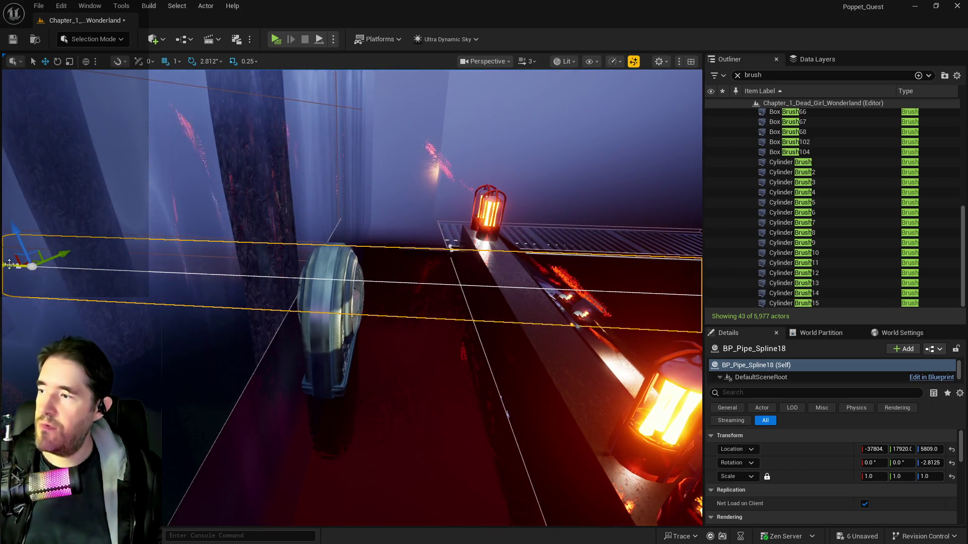
pyautogui.moveTo(444, 296); pyautogui.dragTo(444, 296)
pyautogui.click(536, 217)
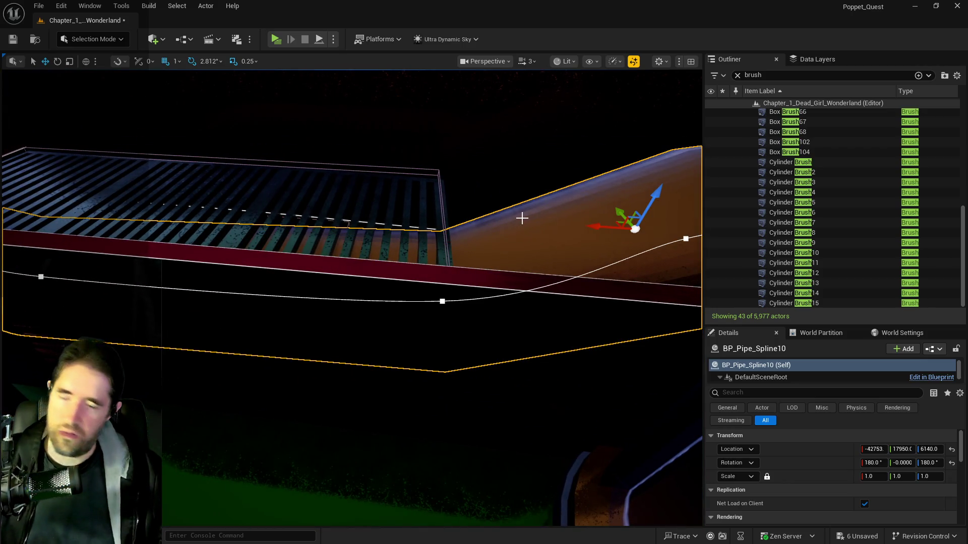
pyautogui.moveTo(522, 218); pyautogui.dragTo(488, 222)
pyautogui.press('Delete')
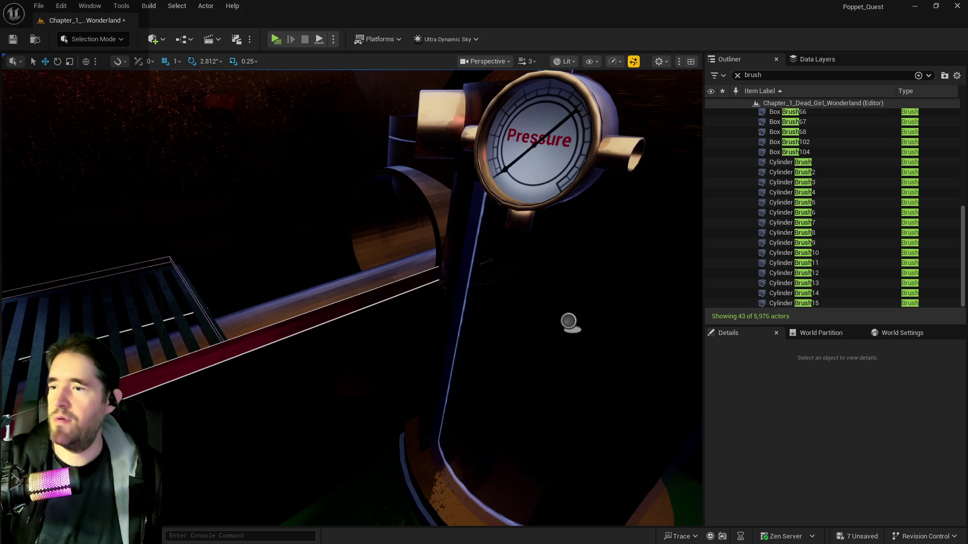
pyautogui.click(403, 226)
pyautogui.moveTo(404, 227); pyautogui.dragTo(404, 227)
# Duplicate the three-way fitting and set SM_Pipe_3_Way16 to -42608, 17943, 5707, rotated 270° on Y
pyautogui.moveTo(573, 268); pyautogui.dragTo(572, 268)
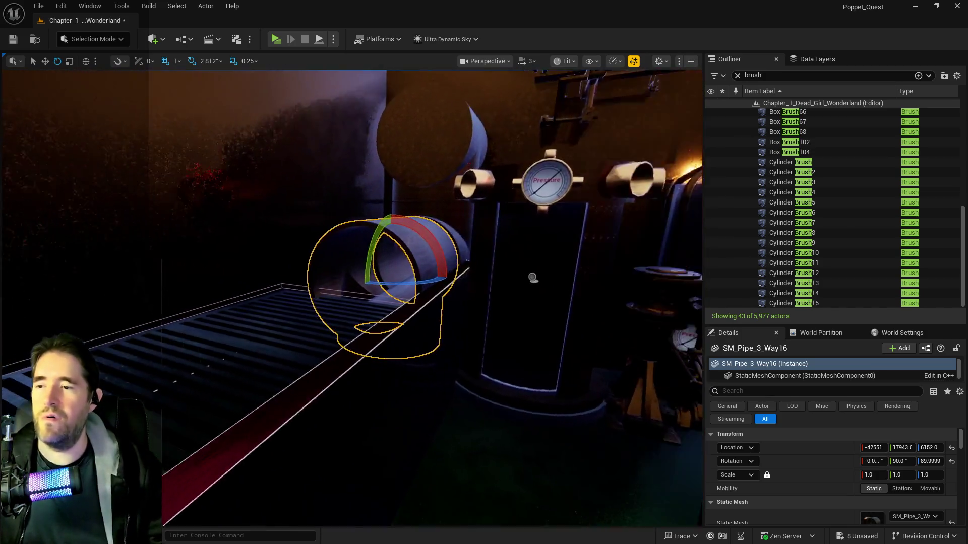
pyautogui.press('w')
pyautogui.hotkey('ctrl', 'd')
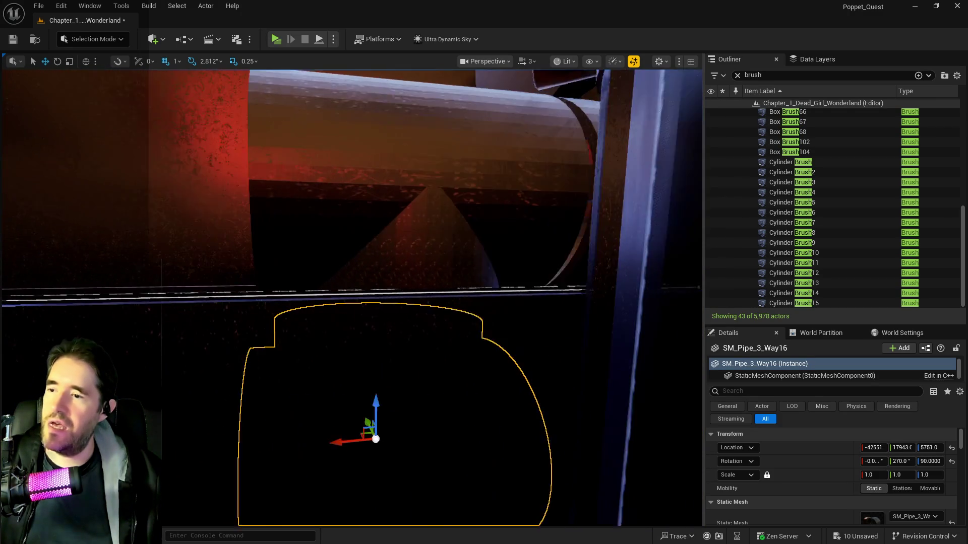
pyautogui.click(396, 123)
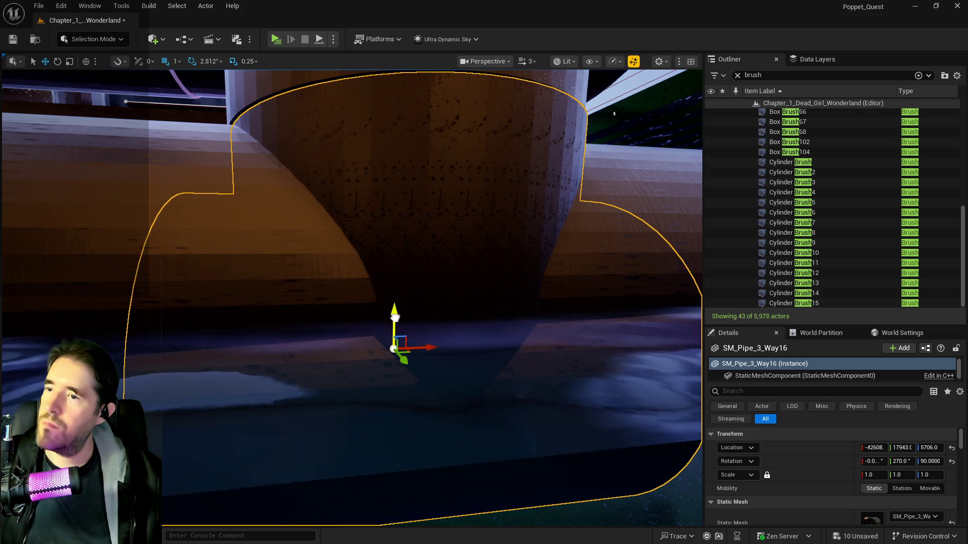
pyautogui.moveTo(396, 318)
pyautogui.mouseDown()
pyautogui.moveTo(383, 302)
pyautogui.moveTo(373, 313)
pyautogui.moveTo(396, 317)
pyautogui.moveTo(388, 333)
pyautogui.moveTo(396, 323)
pyautogui.moveTo(378, 302)
pyautogui.moveTo(388, 318)
pyautogui.mouseUp()
pyautogui.click(342, 272)
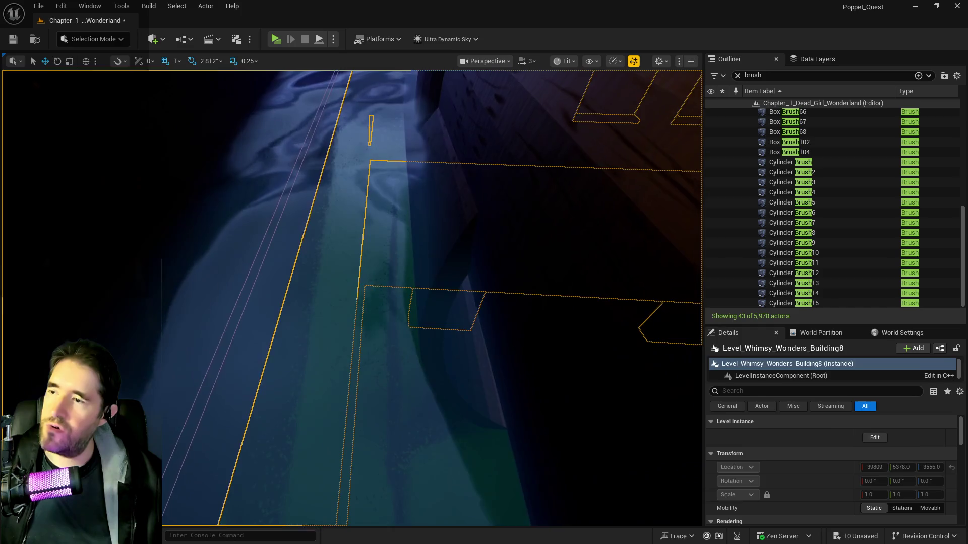
pyautogui.click(337, 255)
pyautogui.click(339, 253)
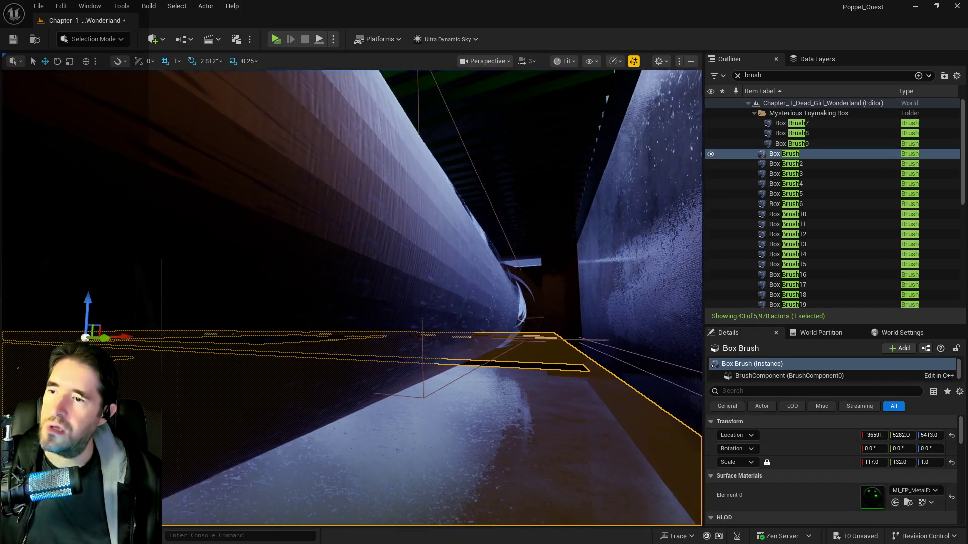
pyautogui.moveTo(353, 297)
pyautogui.mouseDown()
pyautogui.moveTo(343, 308)
pyautogui.moveTo(357, 298)
pyautogui.mouseUp()
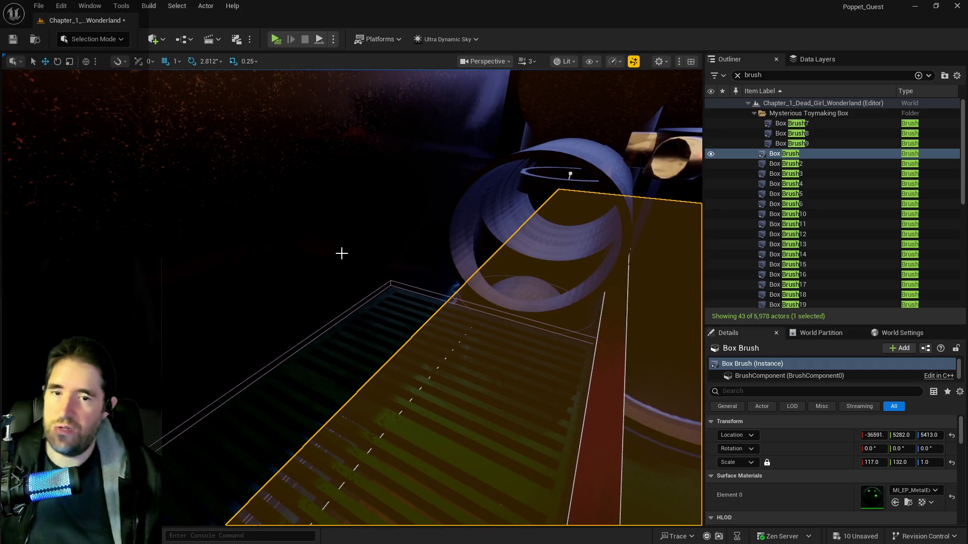
pyautogui.moveTo(358, 298)
pyautogui.mouseDown()
pyautogui.moveTo(348, 308)
pyautogui.moveTo(355, 305)
pyautogui.mouseUp()
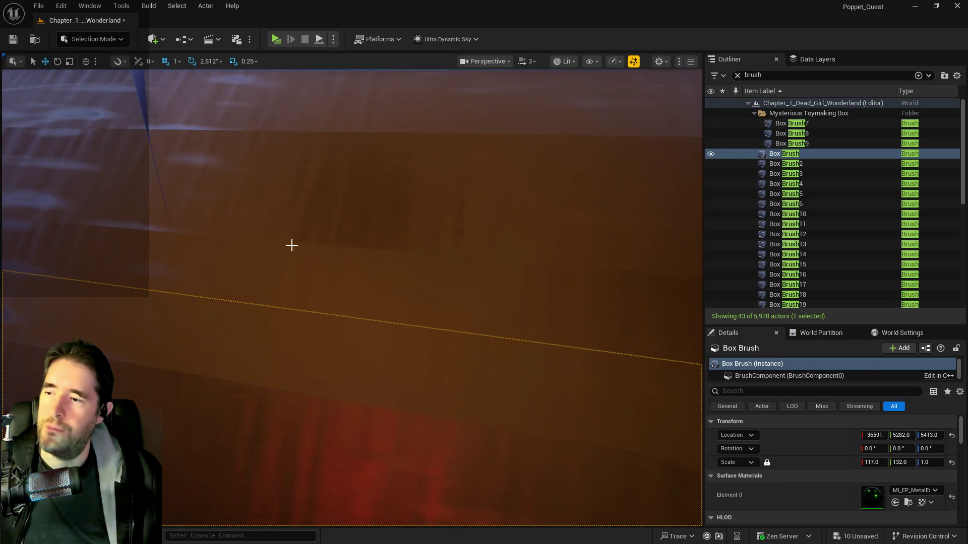
pyautogui.click(285, 245)
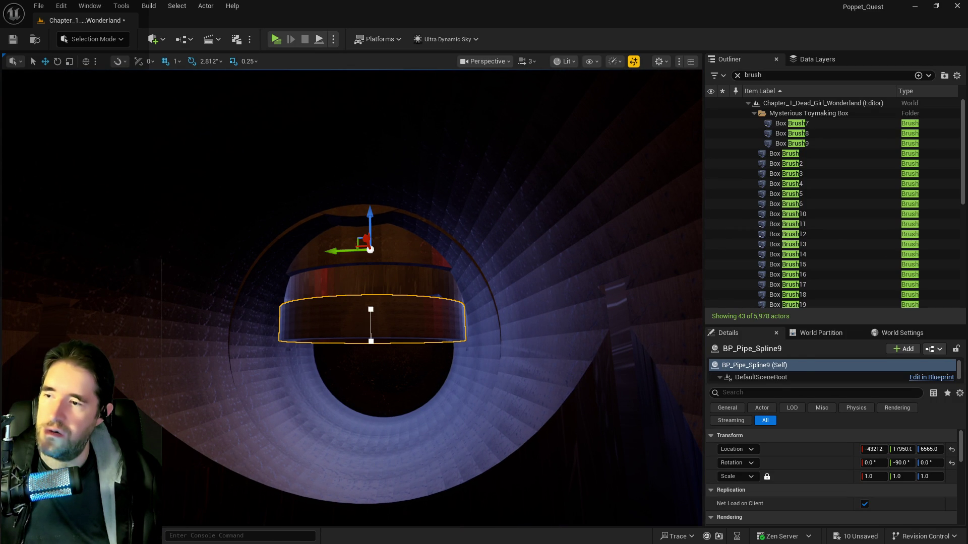
# Undo SM_Pipe_3_Way13's last move and reposition it inside the pipe to about Z 5816
pyautogui.click(350, 269)
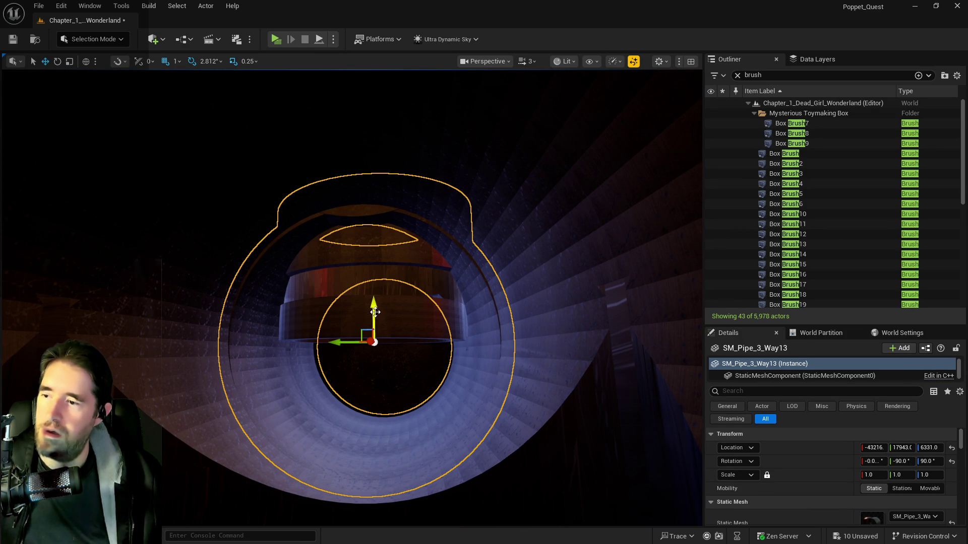
pyautogui.hotkey('ctrl', 'z')
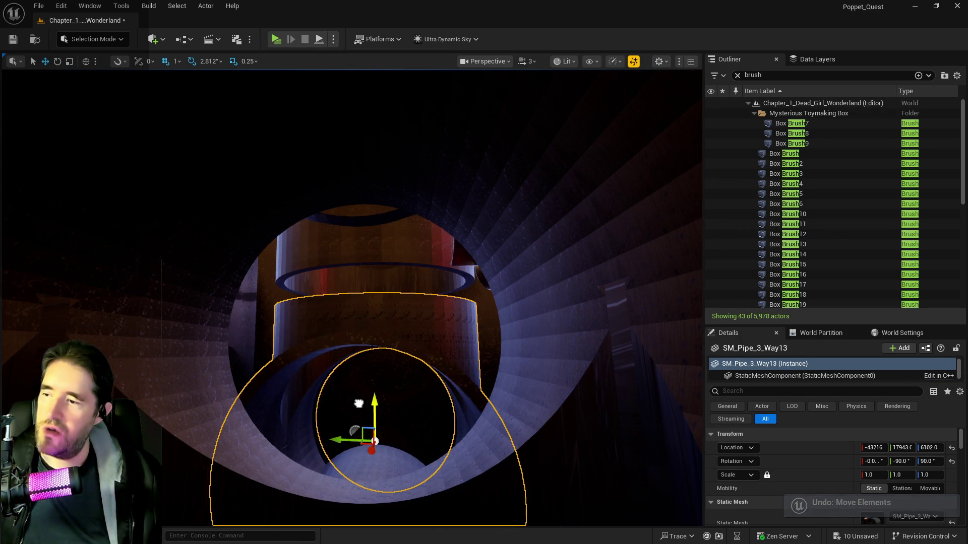
pyautogui.moveTo(358, 412); pyautogui.dragTo(343, 425)
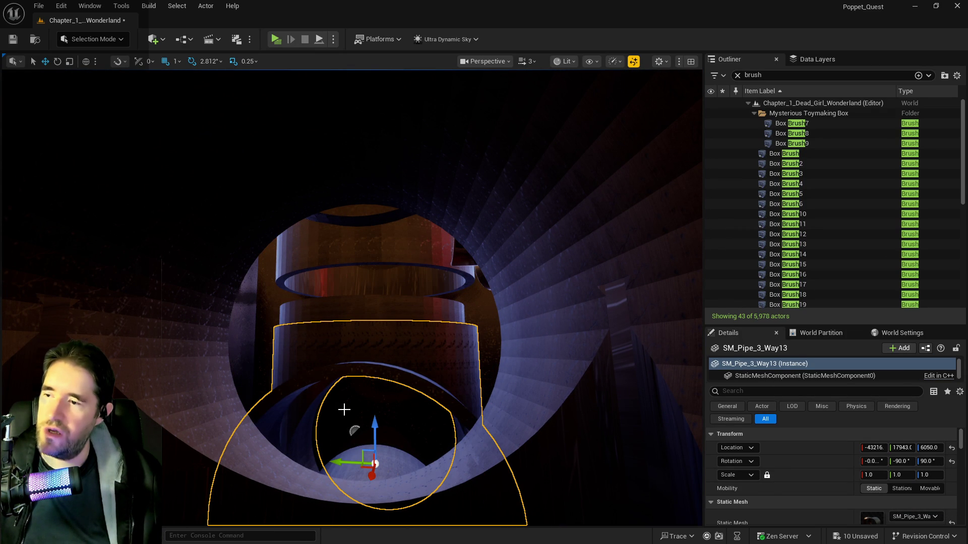
pyautogui.click(361, 313)
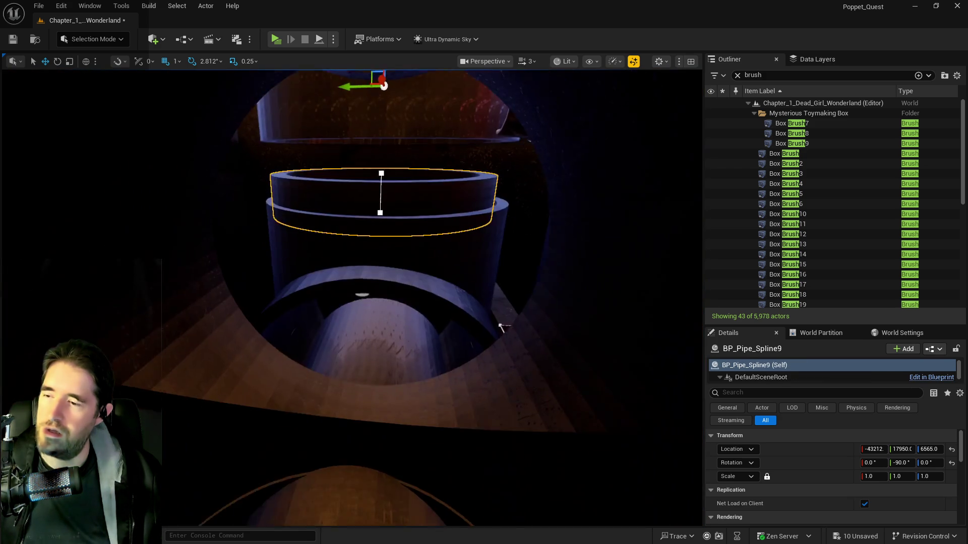
pyautogui.moveTo(501, 328)
pyautogui.mouseDown()
pyautogui.moveTo(566, 367)
pyautogui.moveTo(504, 322)
pyautogui.moveTo(497, 288)
pyautogui.moveTo(395, 234)
pyautogui.moveTo(383, 262)
pyautogui.moveTo(403, 257)
pyautogui.moveTo(393, 283)
pyautogui.moveTo(428, 313)
pyautogui.moveTo(566, 360)
pyautogui.mouseUp()
# Delete the extra fittings SM_Pipe_3_Way17 and SM_Pipe_3_Way16
pyautogui.moveTo(387, 250); pyautogui.dragTo(387, 250)
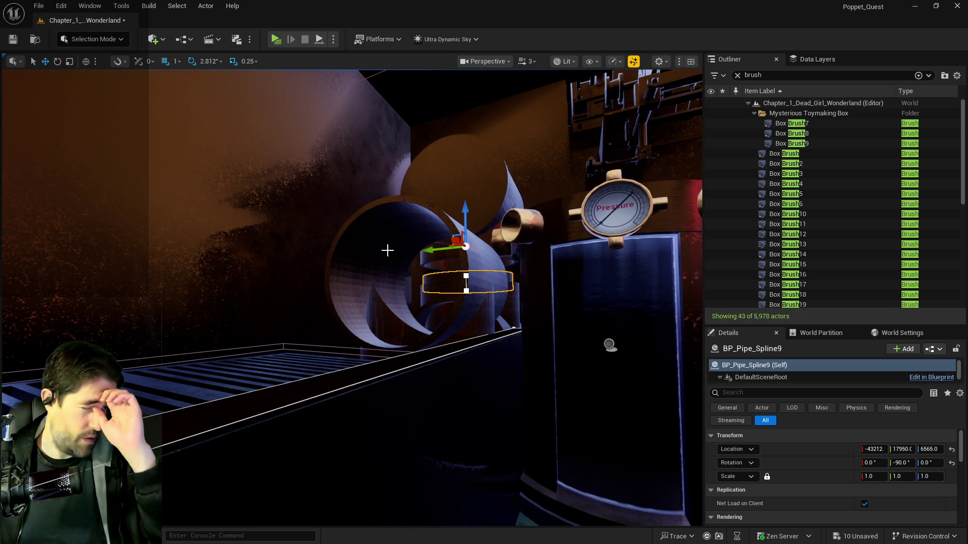
pyautogui.click(387, 250)
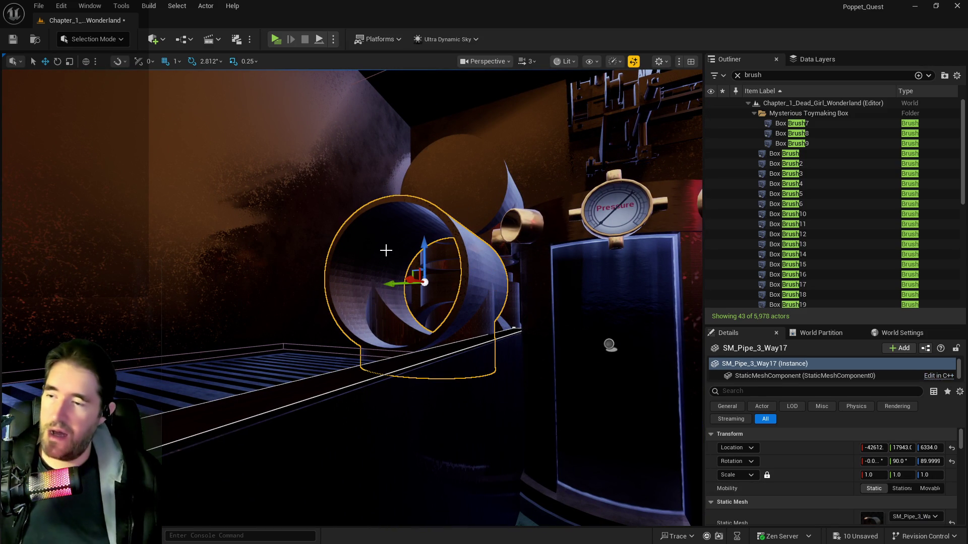
pyautogui.press('Delete')
pyautogui.moveTo(402, 287); pyautogui.dragTo(405, 327)
pyautogui.click(360, 313)
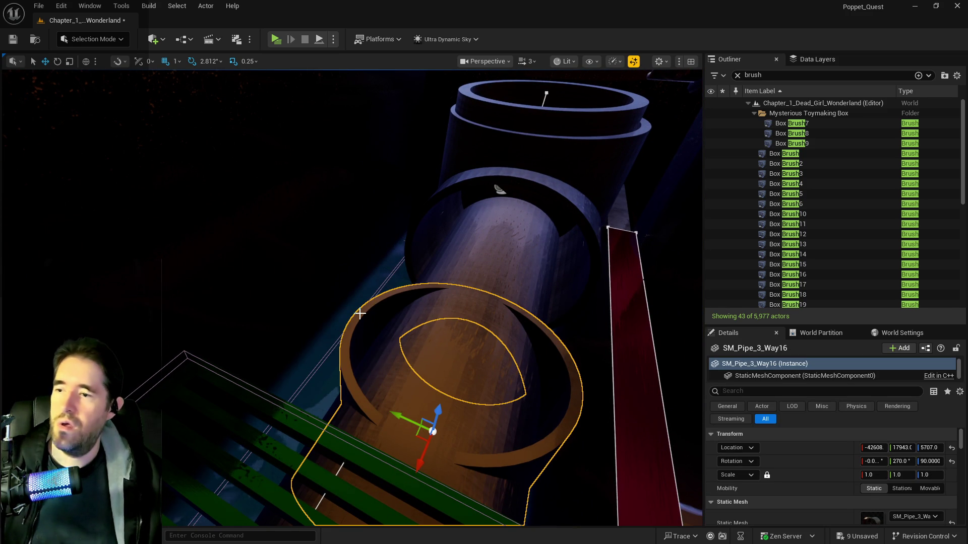
pyautogui.press('Delete')
# Reselect and frame the remaining SM_Pipe_3_Way13, checking it against the conveyor
pyautogui.click(432, 209)
pyautogui.press('f')
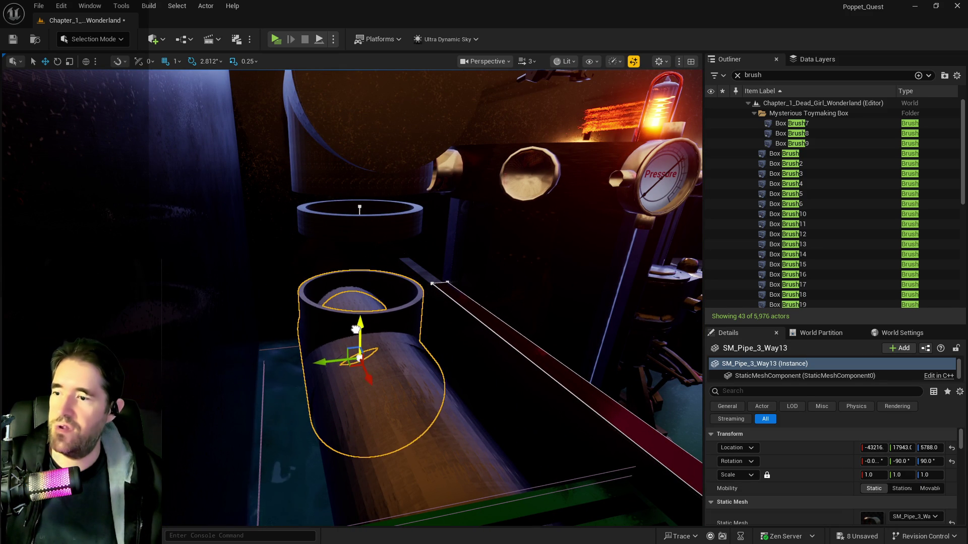
pyautogui.moveTo(354, 323)
pyautogui.mouseDown()
pyautogui.moveTo(368, 308)
pyautogui.moveTo(372, 337)
pyautogui.moveTo(393, 322)
pyautogui.moveTo(403, 338)
pyautogui.moveTo(414, 323)
pyautogui.moveTo(400, 347)
pyautogui.mouseUp()
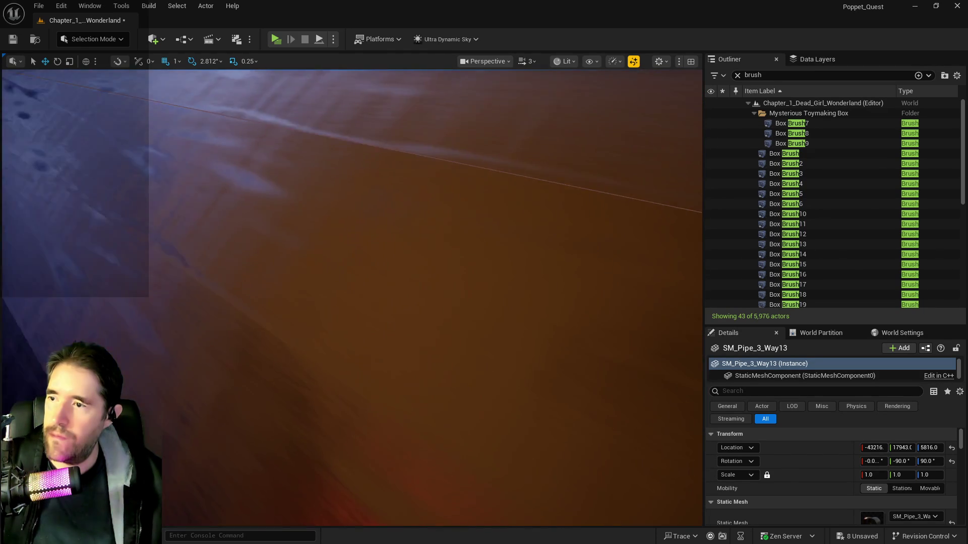
pyautogui.click(424, 299)
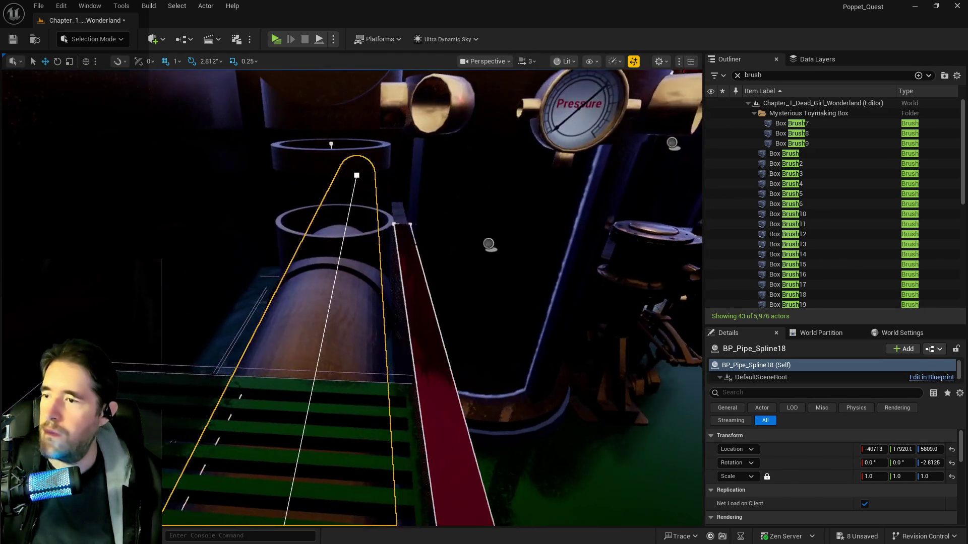
# Delete the stray pipe spline BP_Pipe_Spline6 near the pillars
pyautogui.press('f')
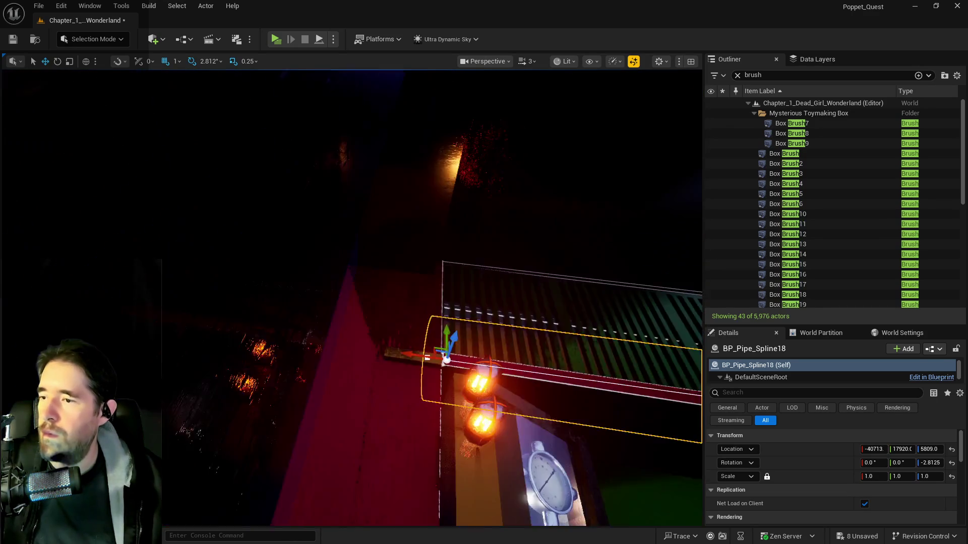
pyautogui.moveTo(412, 344); pyautogui.dragTo(401, 339)
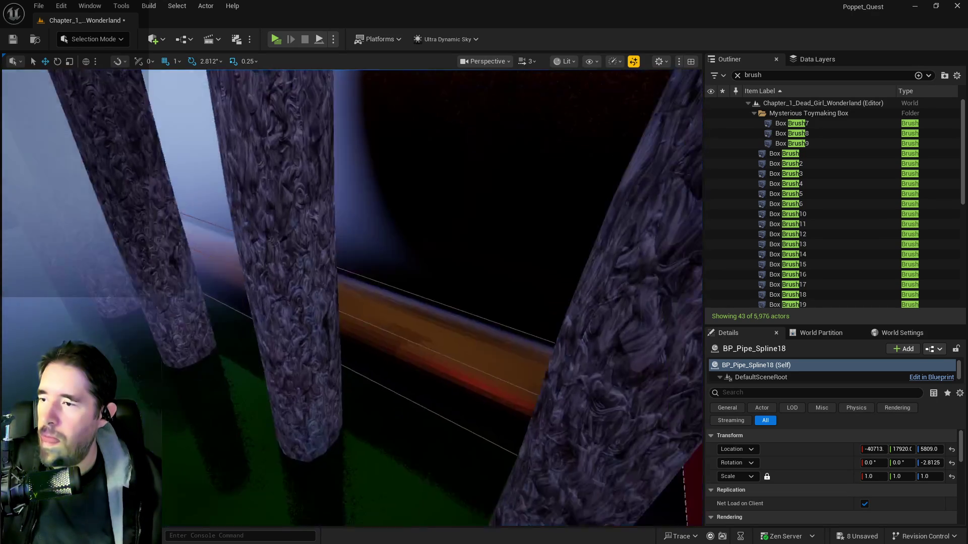
pyautogui.click(412, 350)
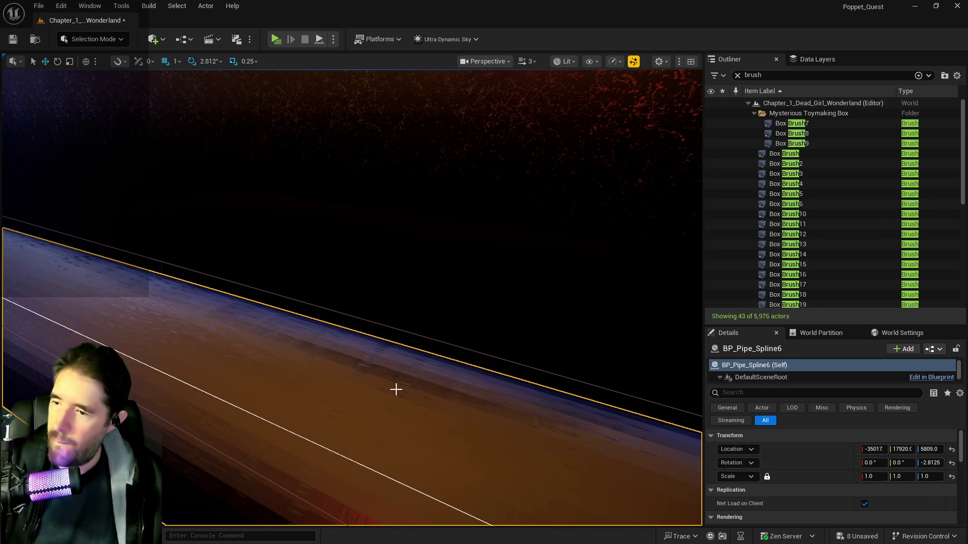
pyautogui.press('Delete')
# Extend BP_Pipe_Spline18 along the striped grate by dragging its end spline point
pyautogui.moveTo(396, 389); pyautogui.dragTo(396, 389)
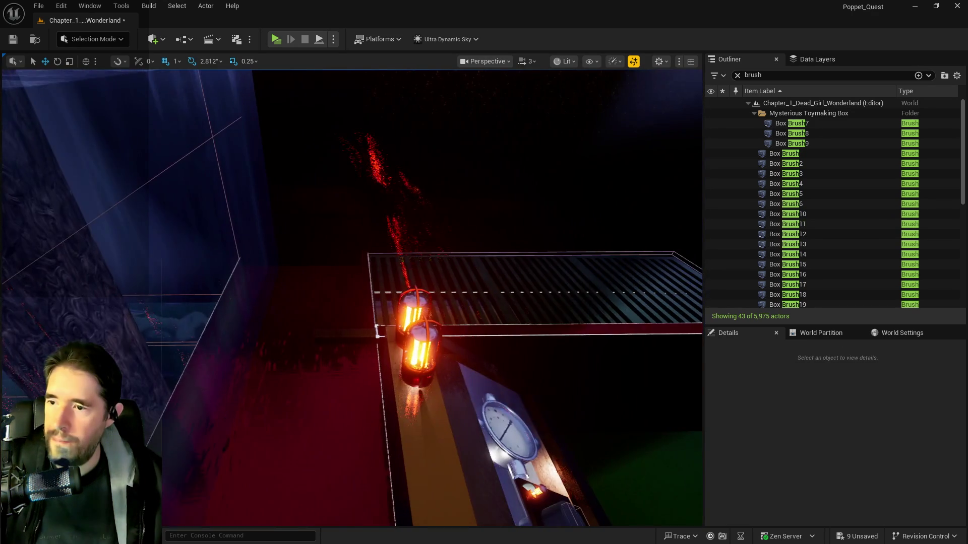
pyautogui.moveTo(448, 366); pyautogui.dragTo(448, 367)
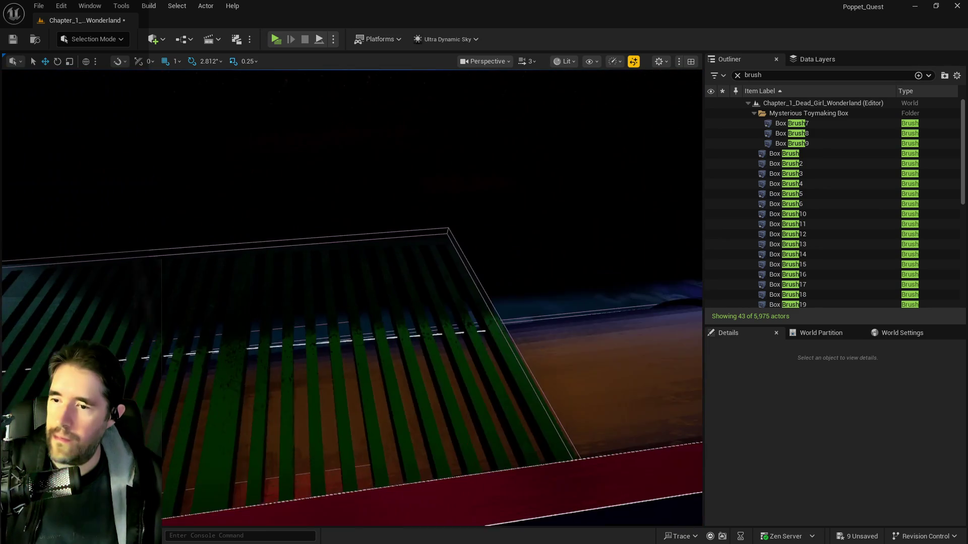
pyautogui.click(572, 362)
pyautogui.moveTo(571, 363); pyautogui.dragTo(571, 363)
pyautogui.moveTo(557, 289)
pyautogui.mouseDown()
pyautogui.moveTo(213, 293)
pyautogui.moveTo(224, 292)
pyautogui.mouseUp()
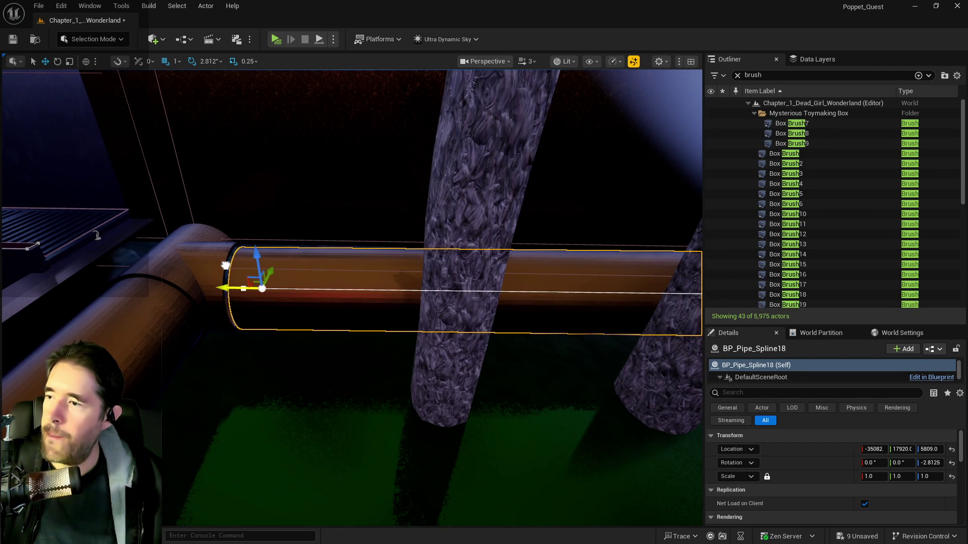
pyautogui.moveTo(214, 262); pyautogui.dragTo(214, 263)
pyautogui.moveTo(40, 242); pyautogui.dragTo(41, 242)
pyautogui.click(132, 262)
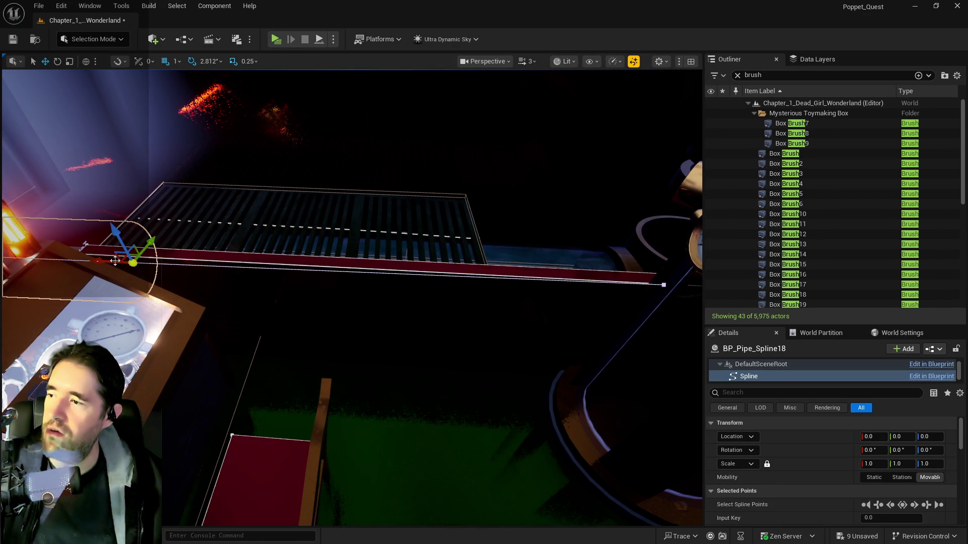
pyautogui.moveTo(113, 260); pyautogui.dragTo(315, 280)
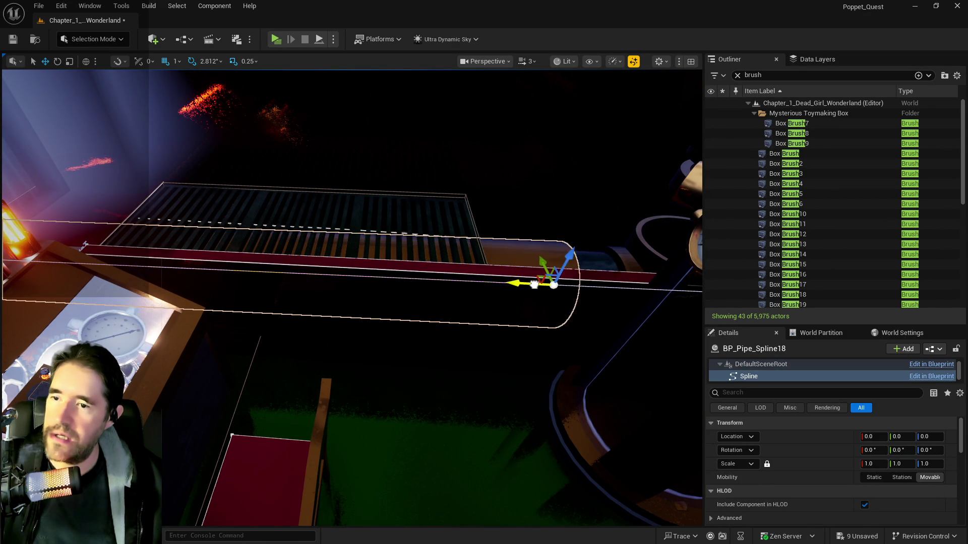
# Alt-drag SM_Pipe_Cap7 down to create SM_Pipe_Cap9 at -42939, 17936, 6372
pyautogui.moveTo(581, 286); pyautogui.dragTo(581, 287)
pyautogui.moveTo(402, 193); pyautogui.dragTo(402, 193)
pyautogui.click(382, 180)
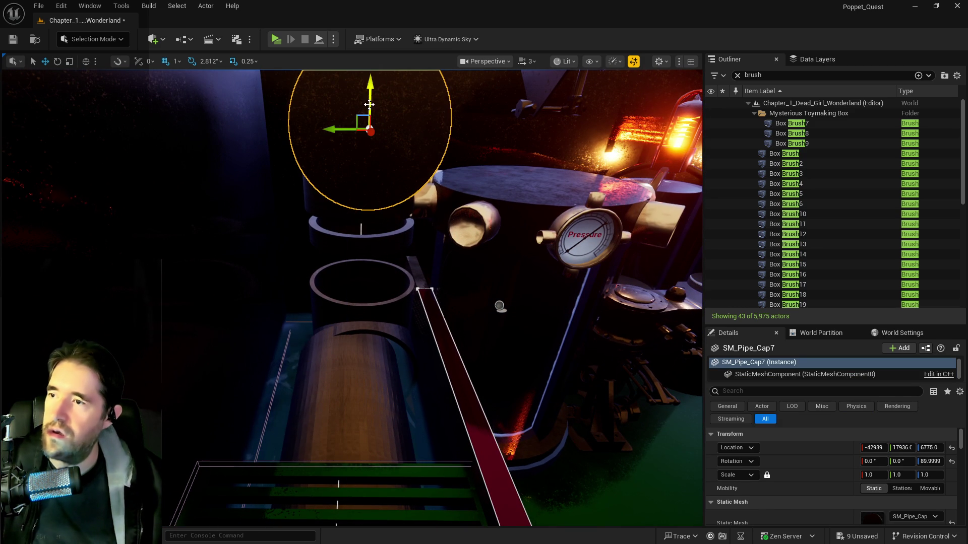
pyautogui.moveTo(369, 98); pyautogui.dragTo(369, 230)
pyautogui.moveTo(600, 257); pyautogui.dragTo(601, 257)
pyautogui.moveTo(365, 214); pyautogui.dragTo(365, 215)
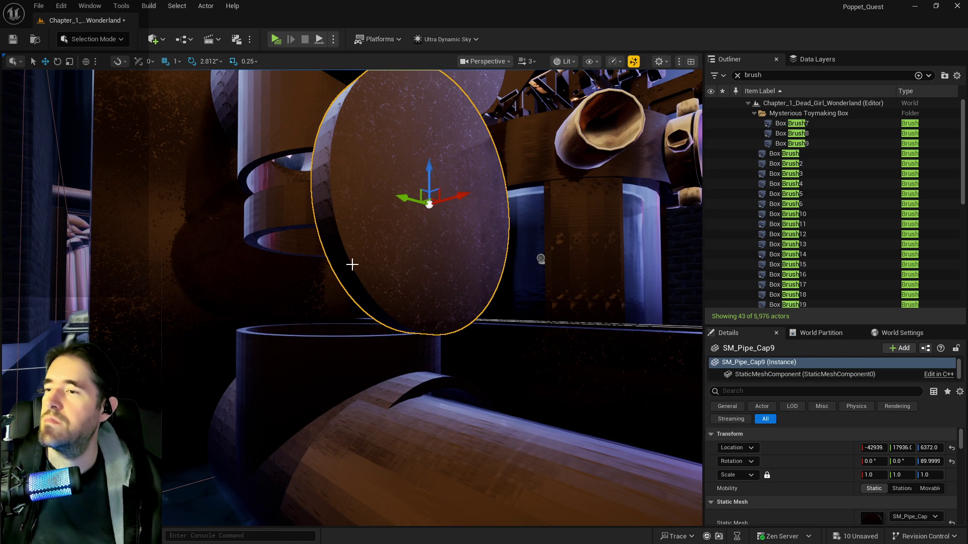
# Undo the duplicated pipe cap while restoring the pipe extension via Redo Move Elements
pyautogui.hotkey('ctrl', 'z')
pyautogui.hotkey('ctrl', 'z')
pyautogui.hotkey('ctrl', 'z')
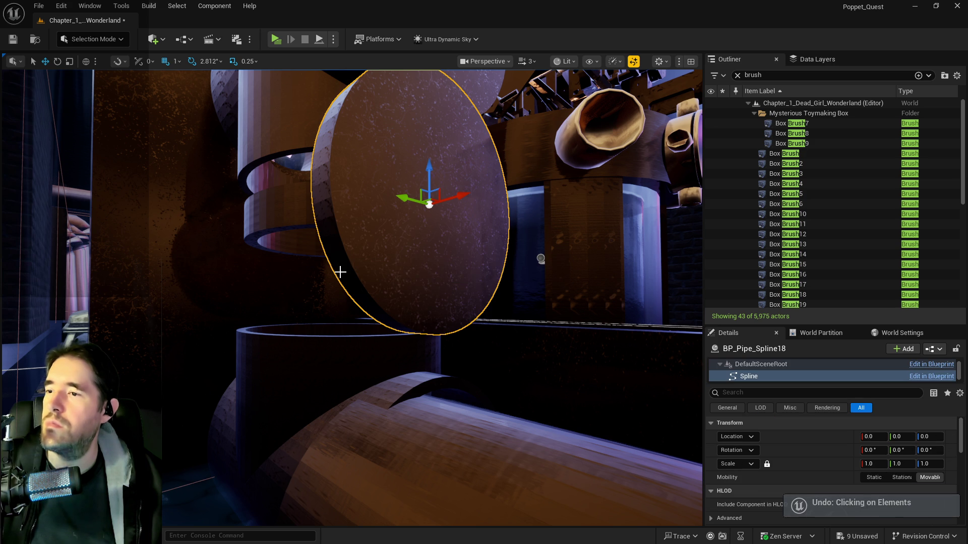
pyautogui.hotkey('ctrl', 'z')
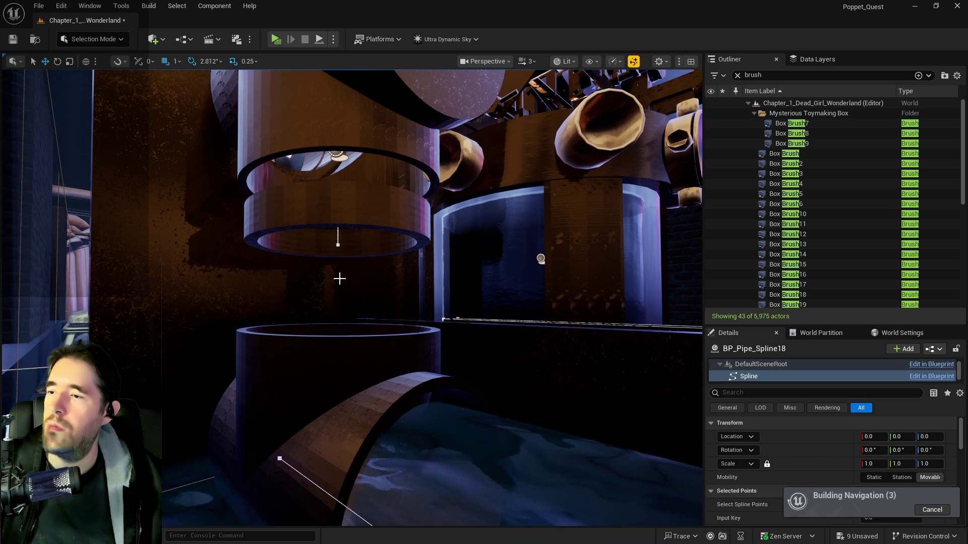
pyautogui.click(52, 7)
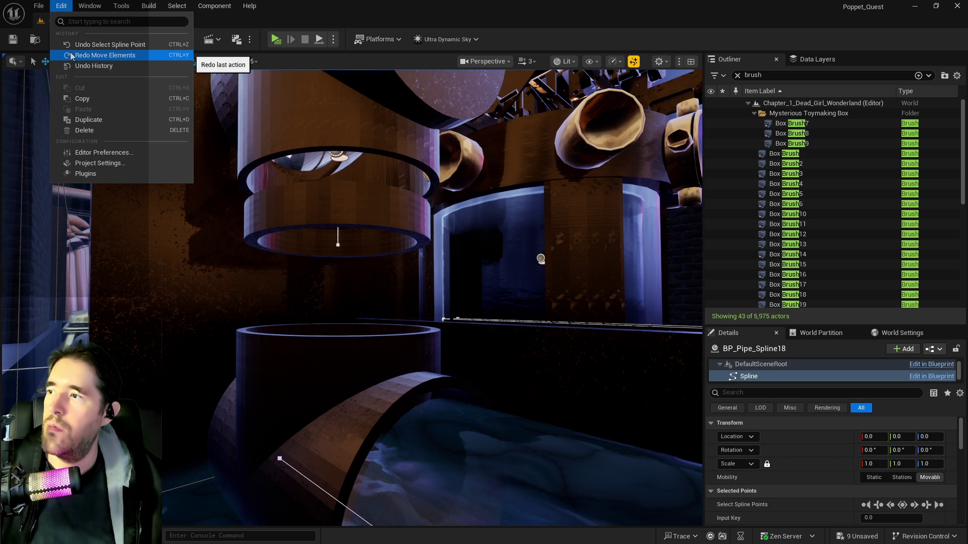
pyautogui.click(70, 52)
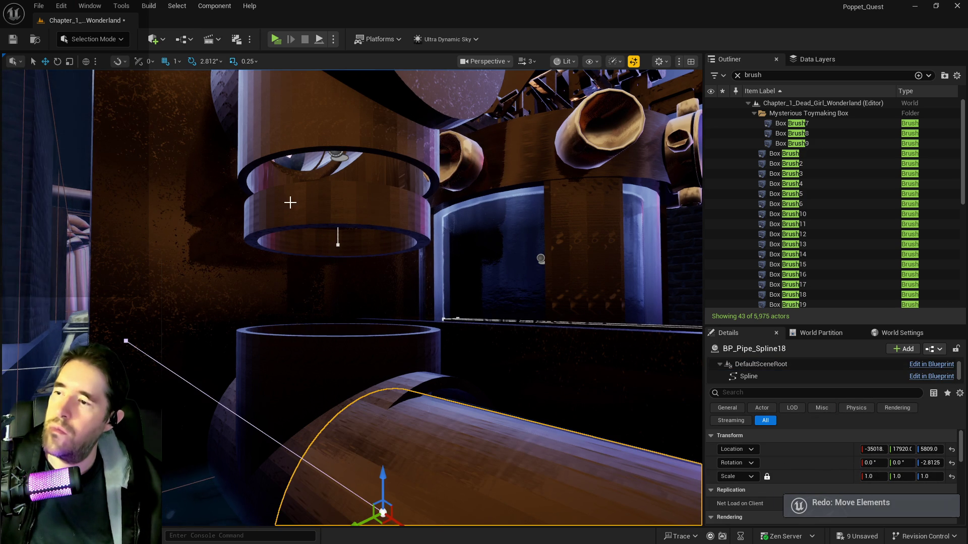
# Raise BP_Pipe_Spline9 to Z 6697 and drag its spline point down toward the lower pipe
pyautogui.click(317, 203)
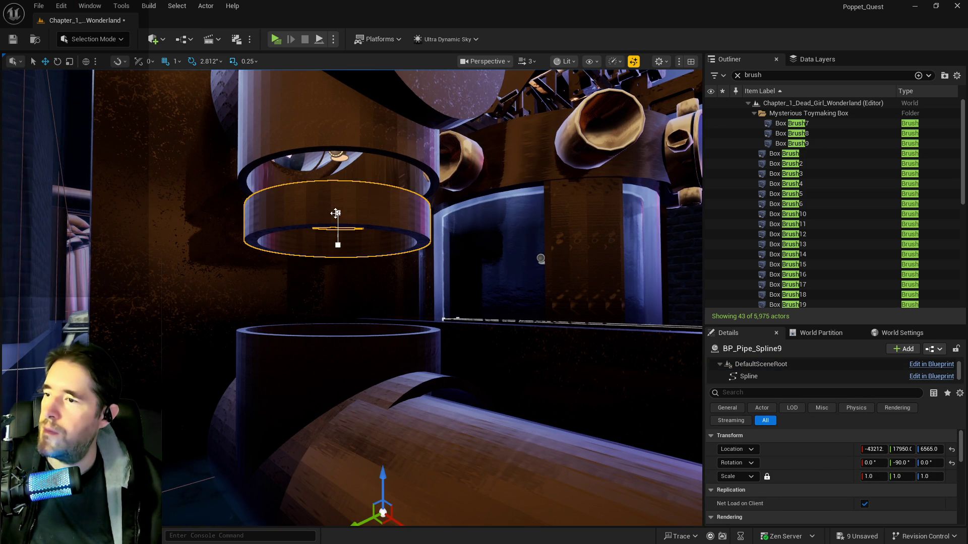
pyautogui.press('e')
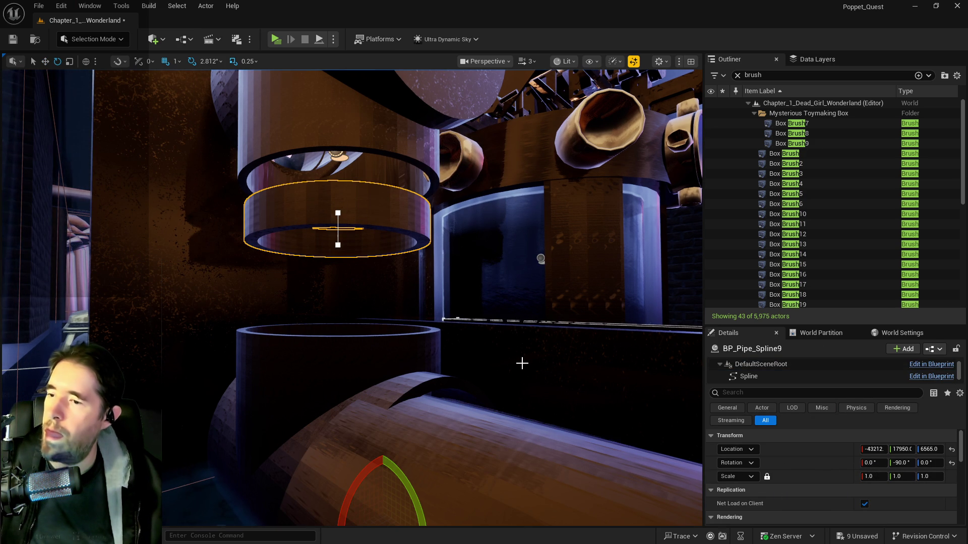
pyautogui.click(522, 362)
pyautogui.click(338, 208)
pyautogui.press('w')
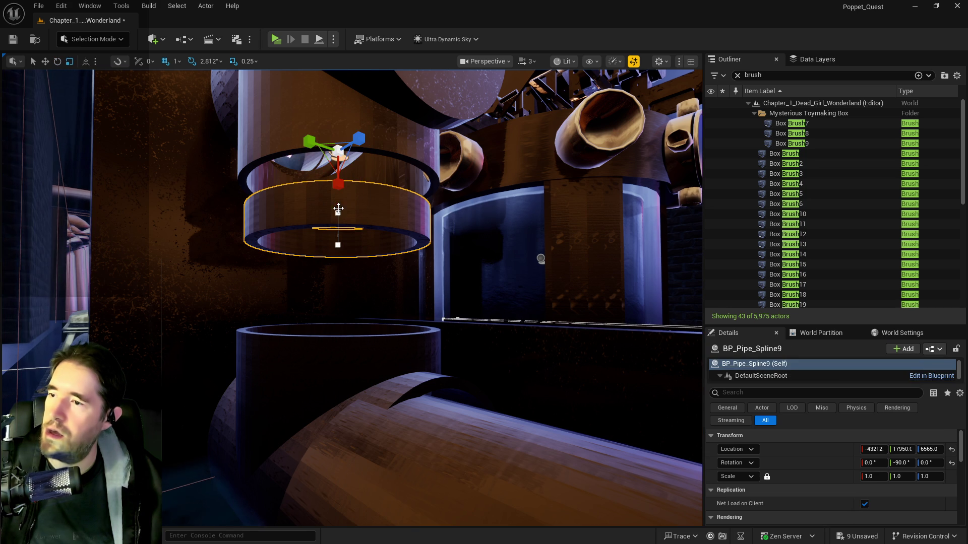
pyautogui.moveTo(339, 127); pyautogui.dragTo(340, 91)
pyautogui.click(338, 214)
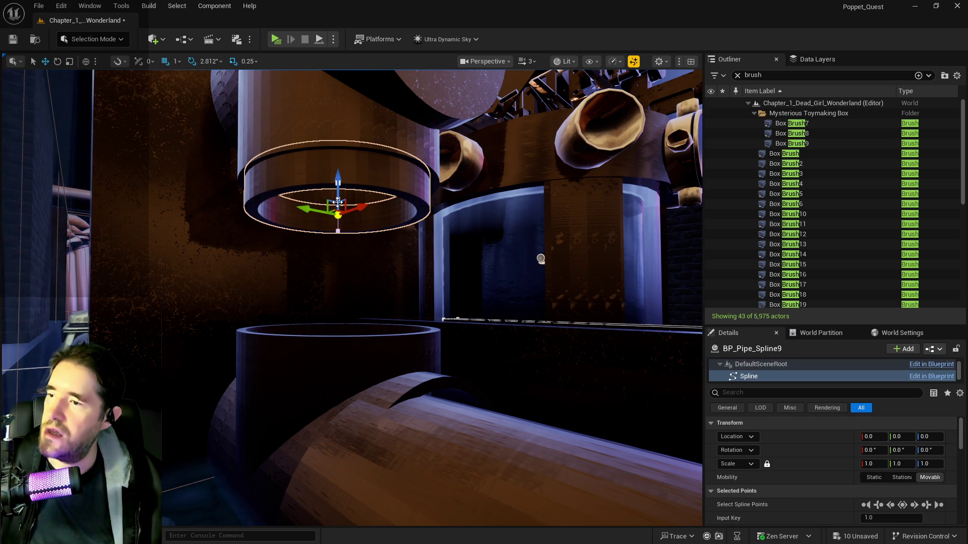
pyautogui.moveTo(333, 197)
pyautogui.mouseDown()
pyautogui.moveTo(329, 317)
pyautogui.moveTo(353, 313)
pyautogui.moveTo(323, 317)
pyautogui.moveTo(333, 307)
pyautogui.moveTo(353, 322)
pyautogui.moveTo(342, 312)
pyautogui.moveTo(332, 322)
pyautogui.moveTo(333, 296)
pyautogui.mouseUp()
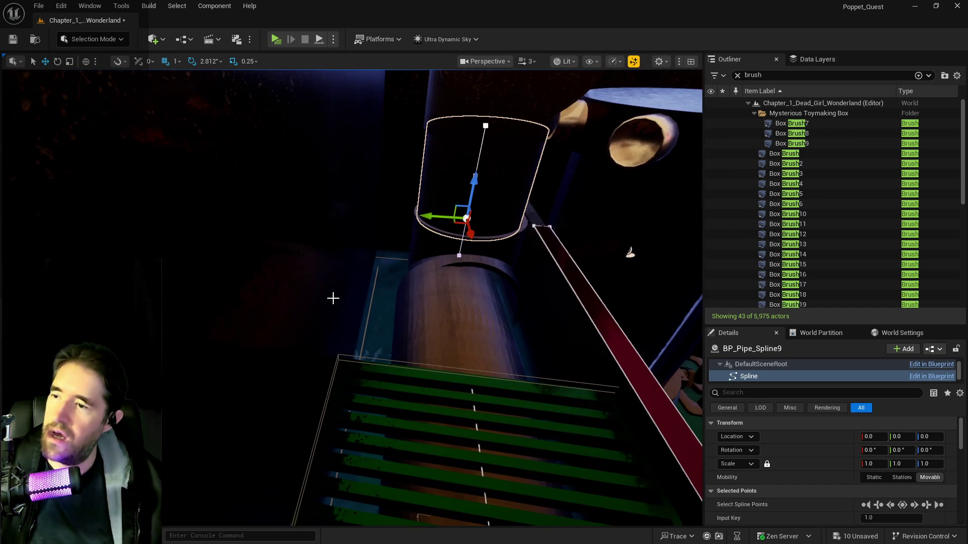
# Nudge BP_Pipe_Spline18's Location Y so the lower pipe sits under the ring
pyautogui.click(447, 300)
pyautogui.moveTo(447, 301); pyautogui.dragTo(434, 275)
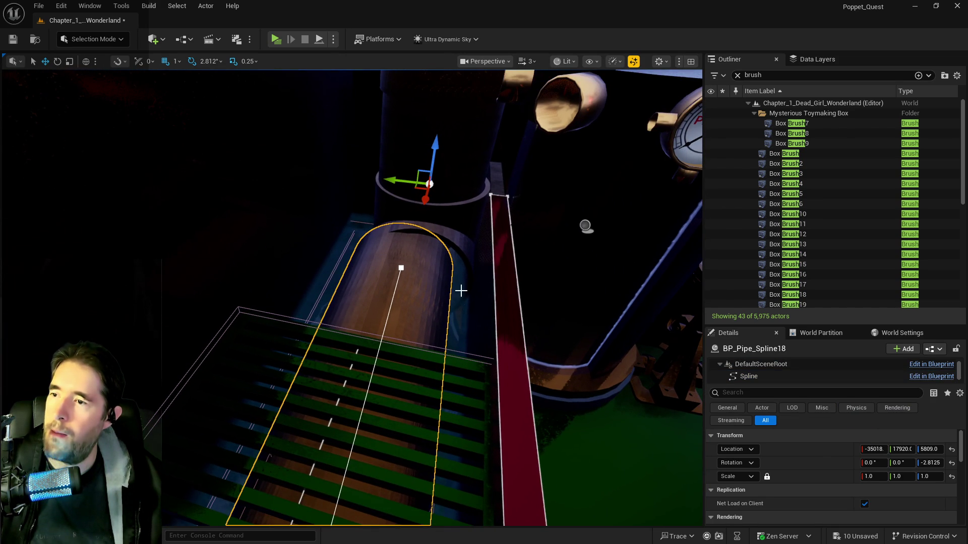
pyautogui.click(378, 270)
pyautogui.click(378, 263)
pyautogui.moveTo(378, 264); pyautogui.dragTo(353, 303)
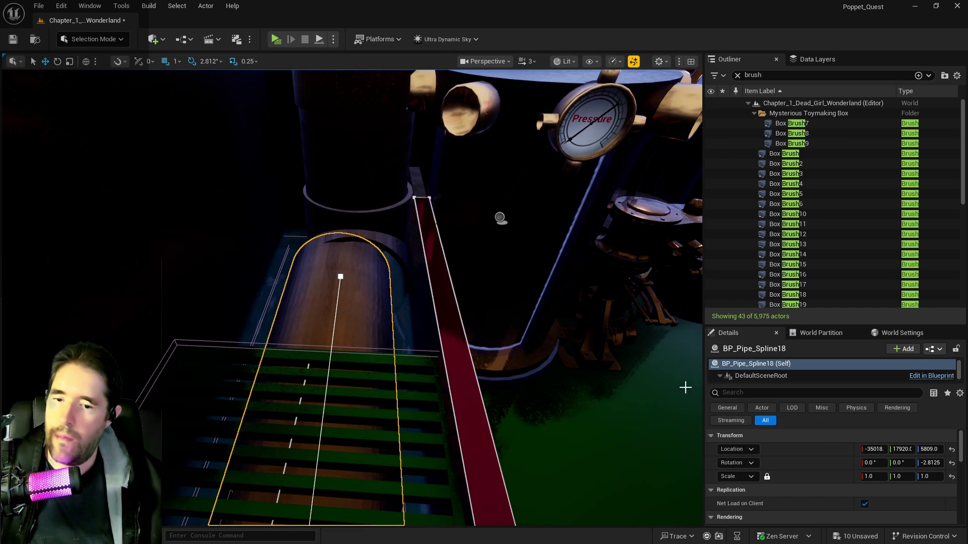
pyautogui.moveTo(903, 449); pyautogui.dragTo(908, 449)
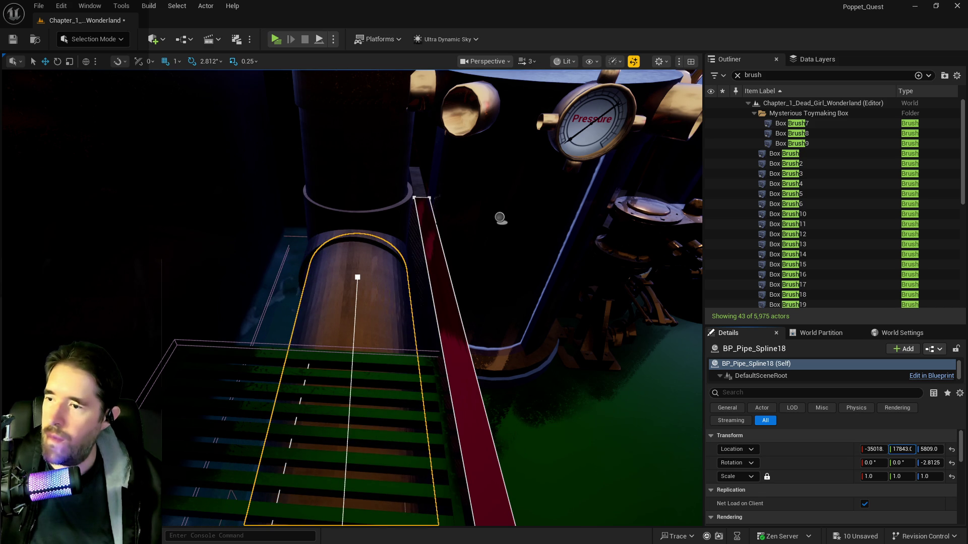
pyautogui.moveTo(500, 218)
pyautogui.mouseDown()
pyautogui.moveTo(453, 432)
pyautogui.moveTo(693, 521)
pyautogui.moveTo(529, 479)
pyautogui.moveTo(344, 333)
pyautogui.moveTo(363, 323)
pyautogui.mouseUp()
# Slide SM_Pipe_3_Way9 along Y to about 17844, with SM_Pipe_Cap8 following to 18149
pyautogui.click(314, 191)
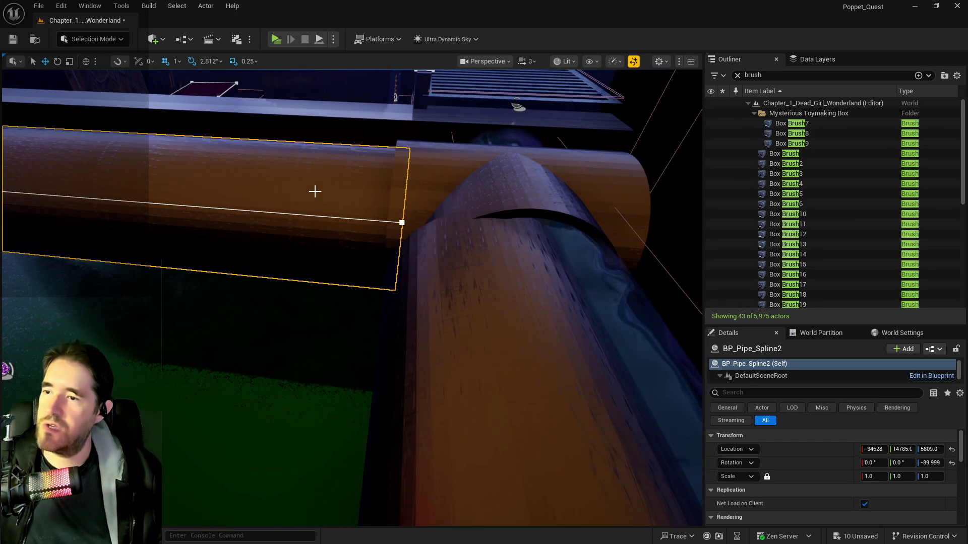
pyautogui.click(400, 223)
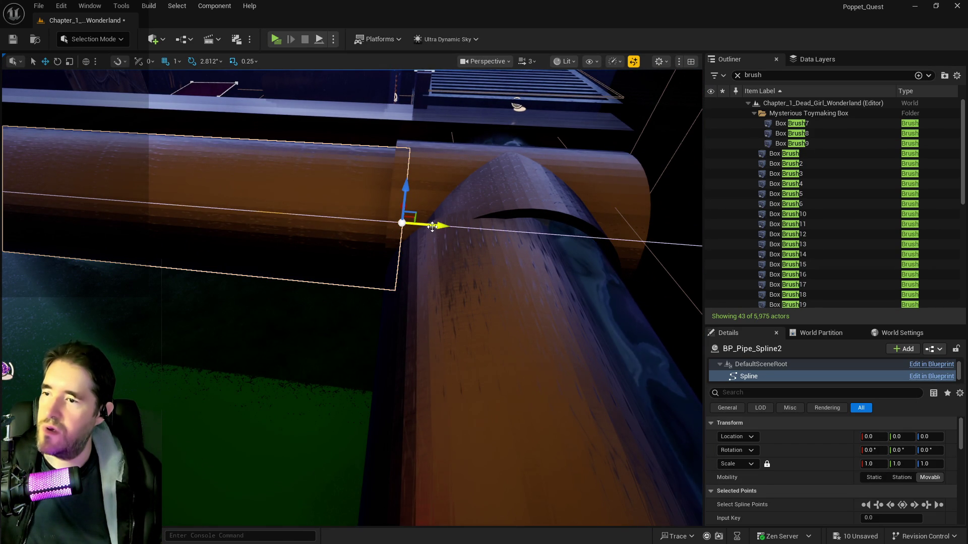
pyautogui.click(478, 193)
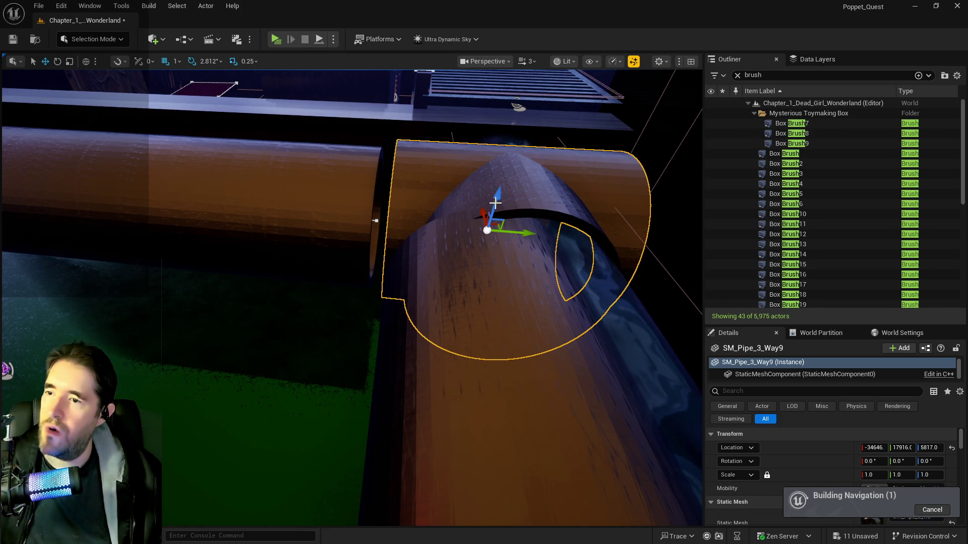
pyautogui.moveTo(527, 233); pyautogui.dragTo(495, 232)
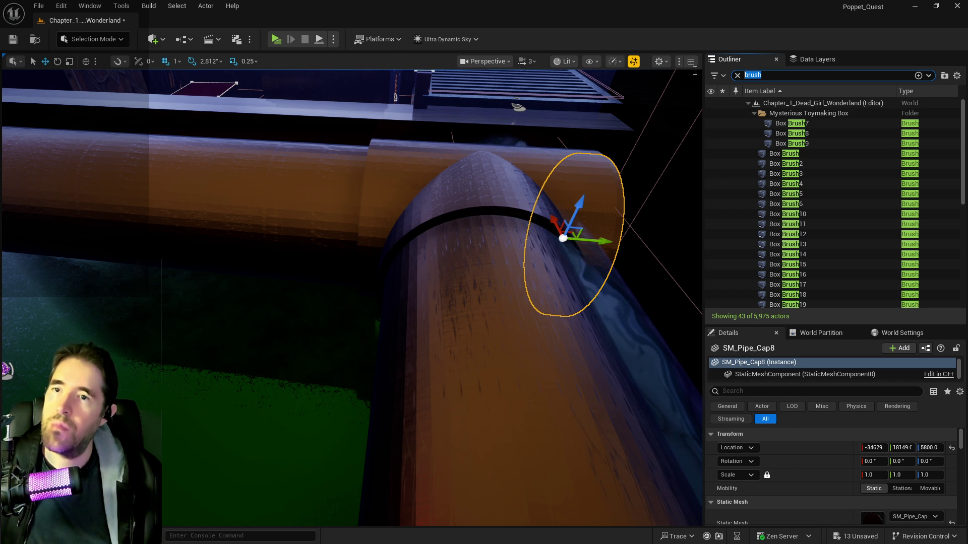
# Find the NavMeshBoundsVolume with a 'nav' Outliner search and delete it
pyautogui.write('nav')
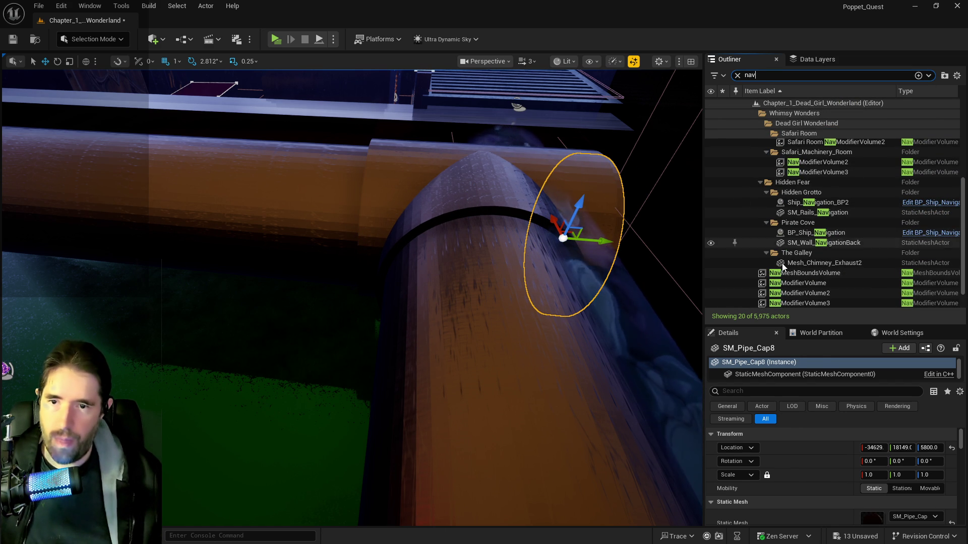
pyautogui.click(783, 275)
pyautogui.press('Delete')
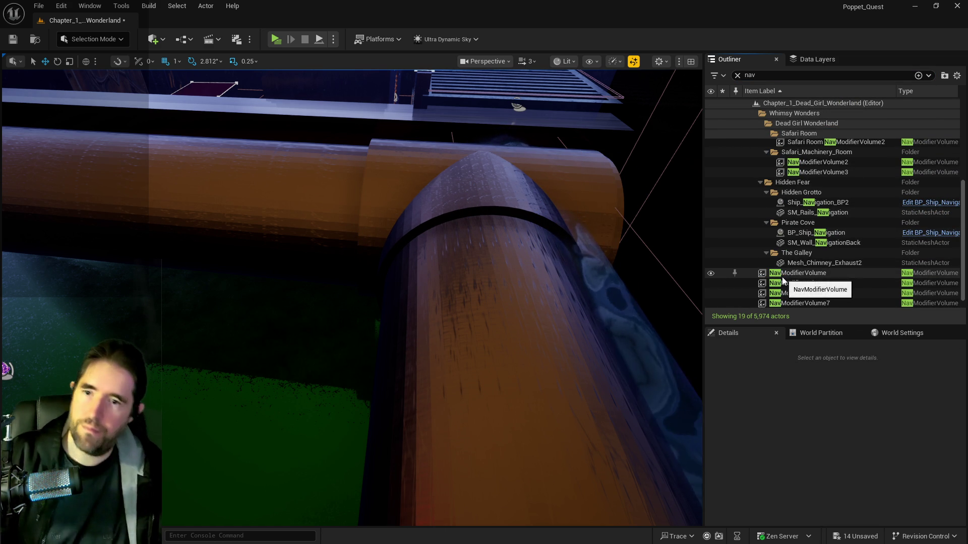
# Shift BP_Kill_Cylinder2 along Y to 17848
pyautogui.click(597, 280)
pyautogui.press('f')
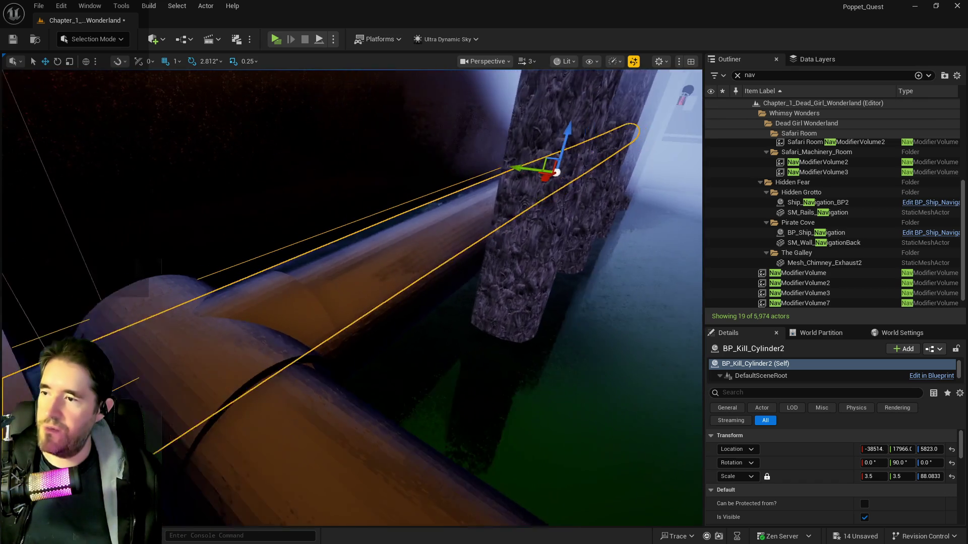
pyautogui.moveTo(602, 193); pyautogui.dragTo(602, 193)
pyautogui.moveTo(523, 168); pyautogui.dragTo(540, 174)
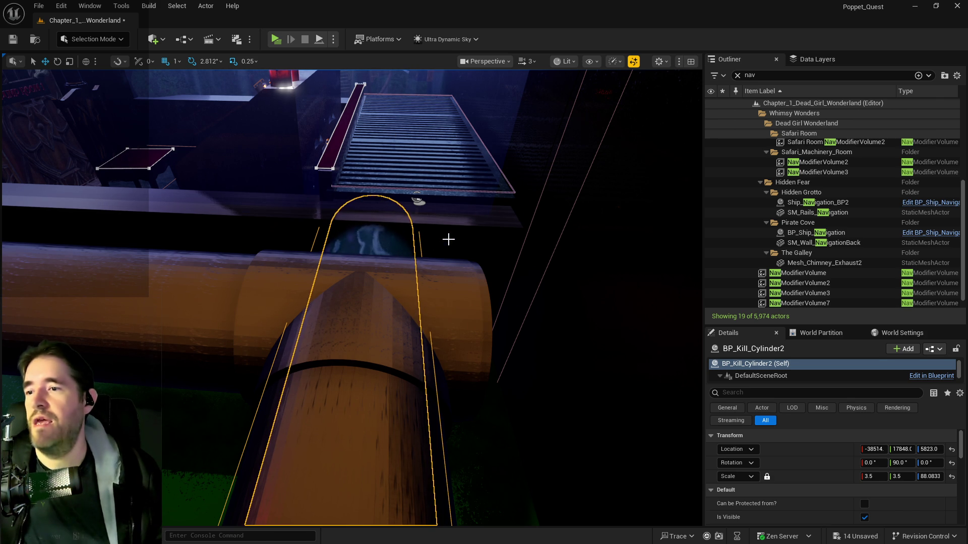
# Alt-drag Cylinder Brush12 into a copy, Cylinder Brush16, at -38350, 17905, 5804
pyautogui.click(417, 199)
pyautogui.moveTo(416, 199); pyautogui.dragTo(88, 327)
pyautogui.click(323, 252)
pyautogui.moveTo(316, 251); pyautogui.dragTo(316, 251)
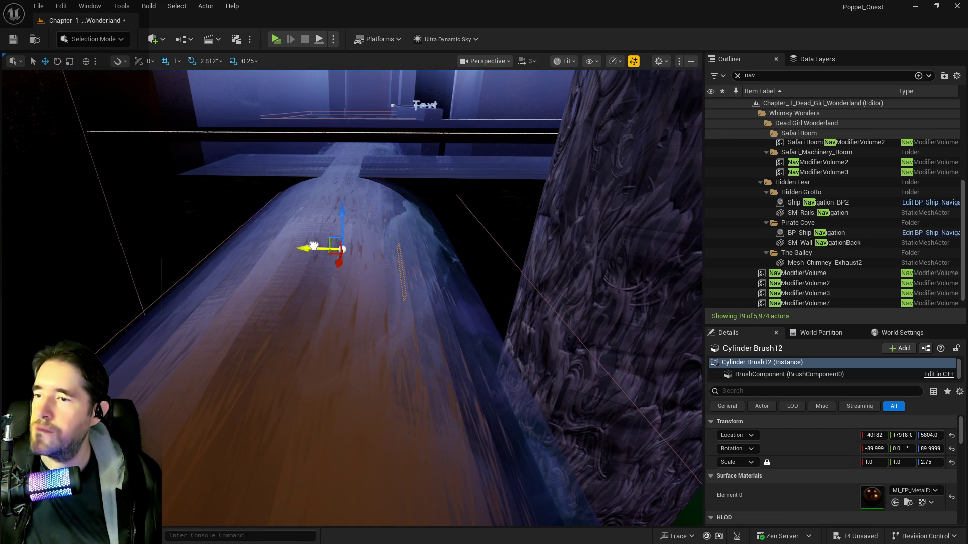
pyautogui.moveTo(316, 273); pyautogui.dragTo(292, 281)
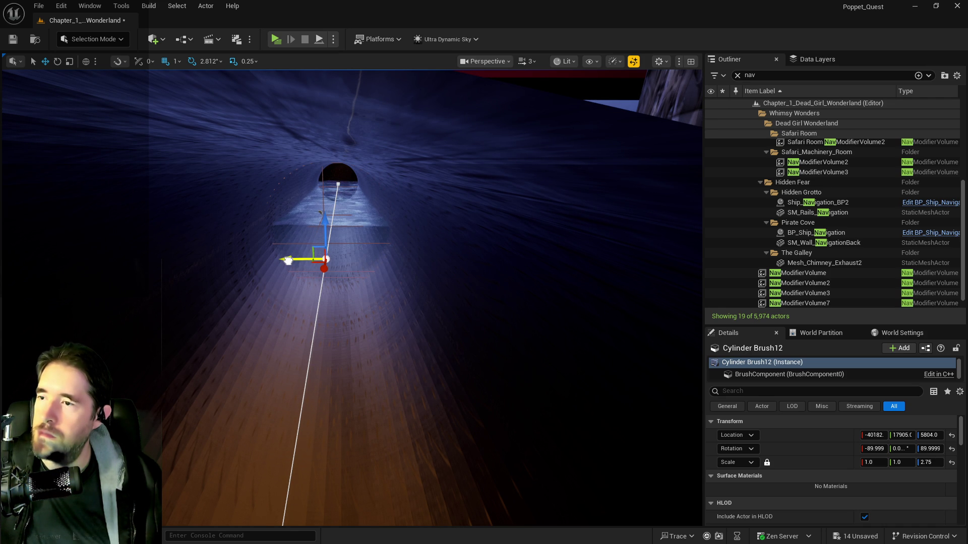
pyautogui.moveTo(288, 260); pyautogui.dragTo(288, 261)
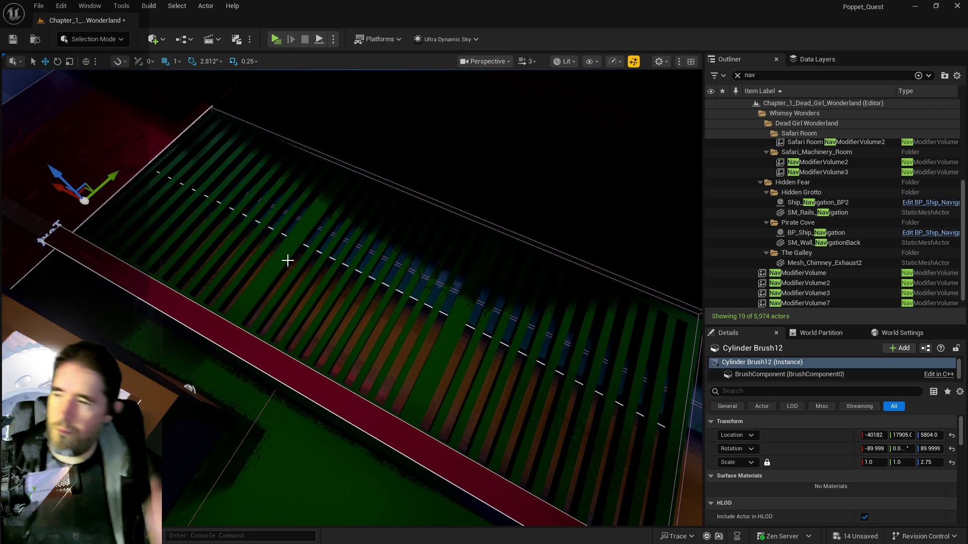
pyautogui.moveTo(248, 286); pyautogui.dragTo(213, 272)
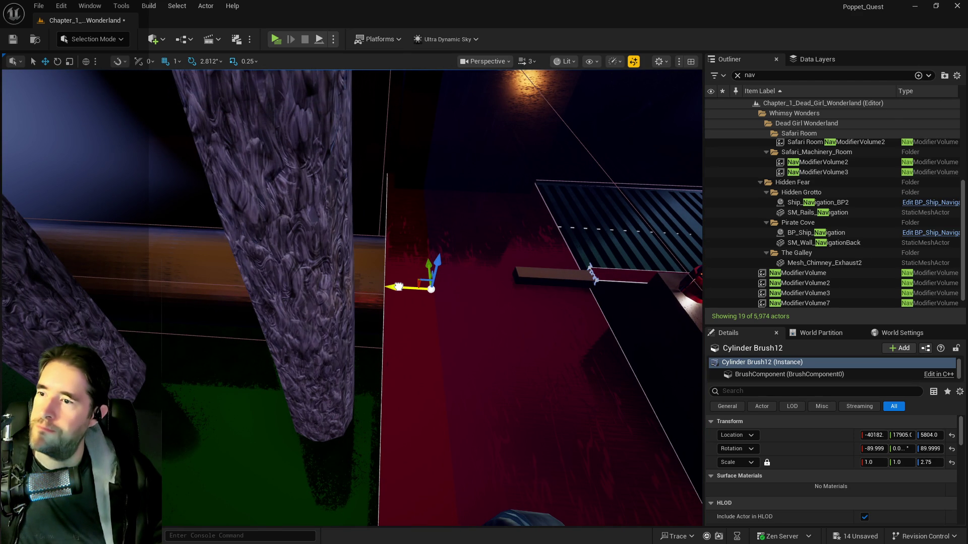
pyautogui.moveTo(399, 287); pyautogui.dragTo(10, 265)
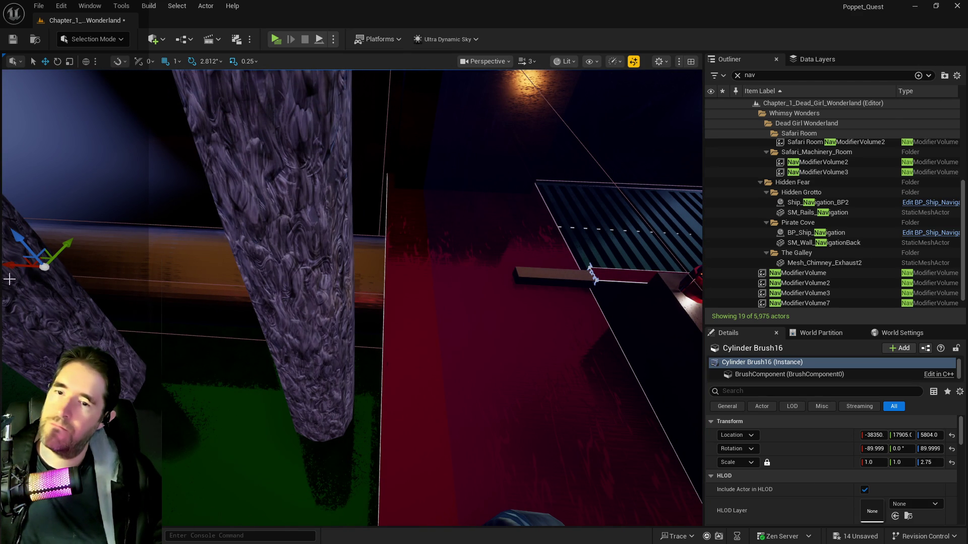
# Clear the 'nav' Outliner filter and slide Cylinder Brush16 along X to -34105, at the pipe elbow
pyautogui.click(737, 75)
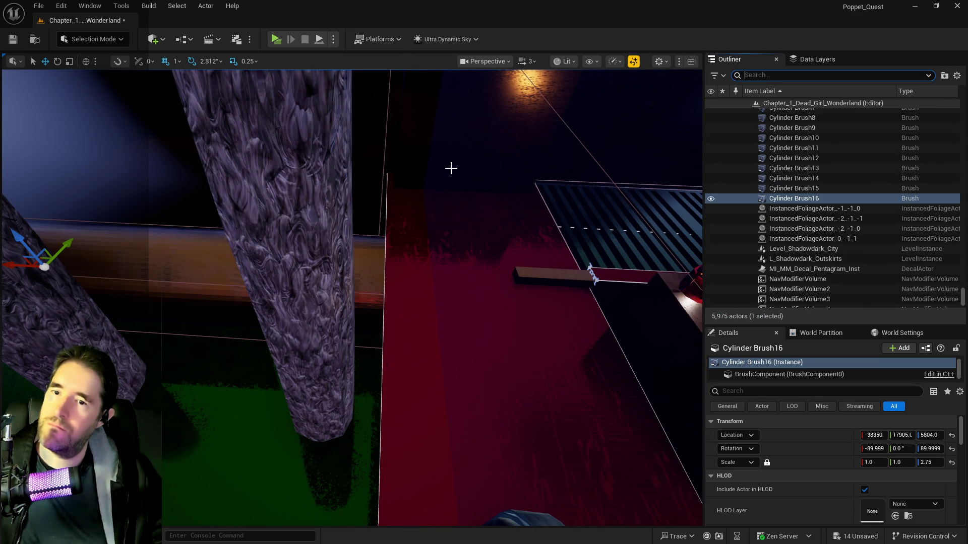
pyautogui.press('f')
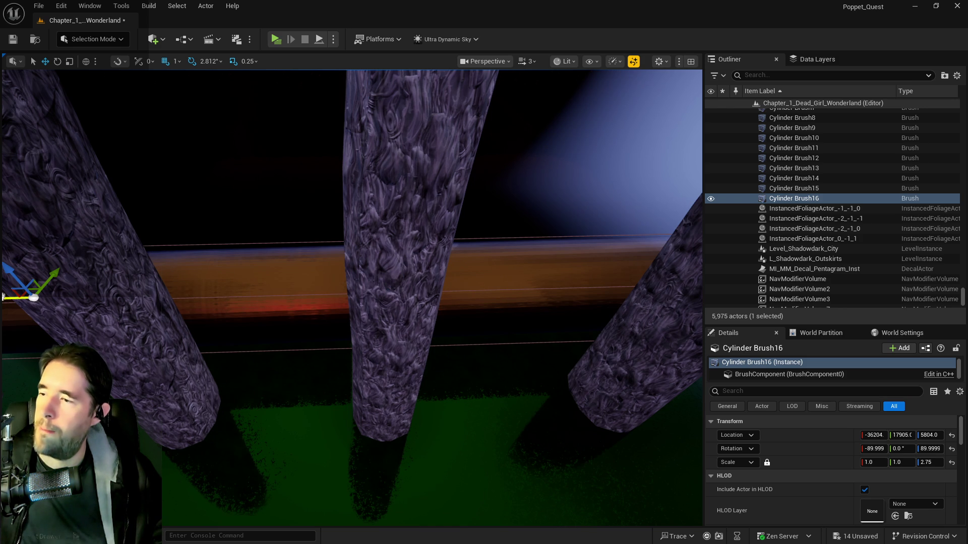
pyautogui.press('w')
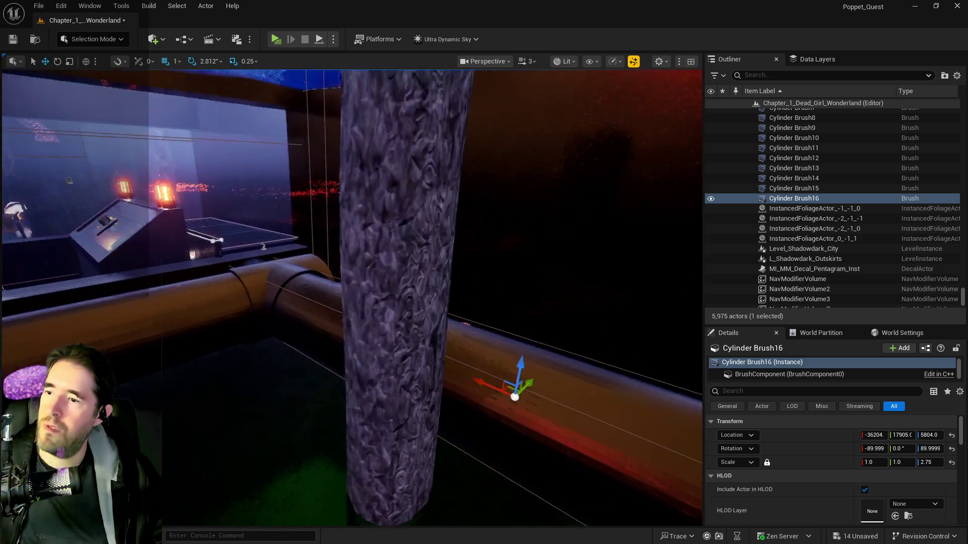
pyautogui.press('s')
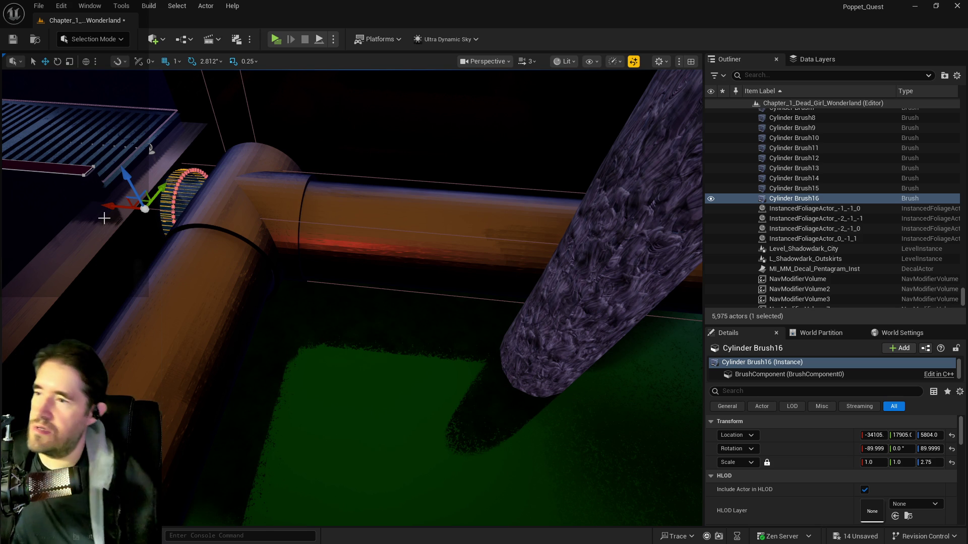
pyautogui.click(268, 204)
pyautogui.scroll(5, 353, 217)
pyautogui.click(385, 242)
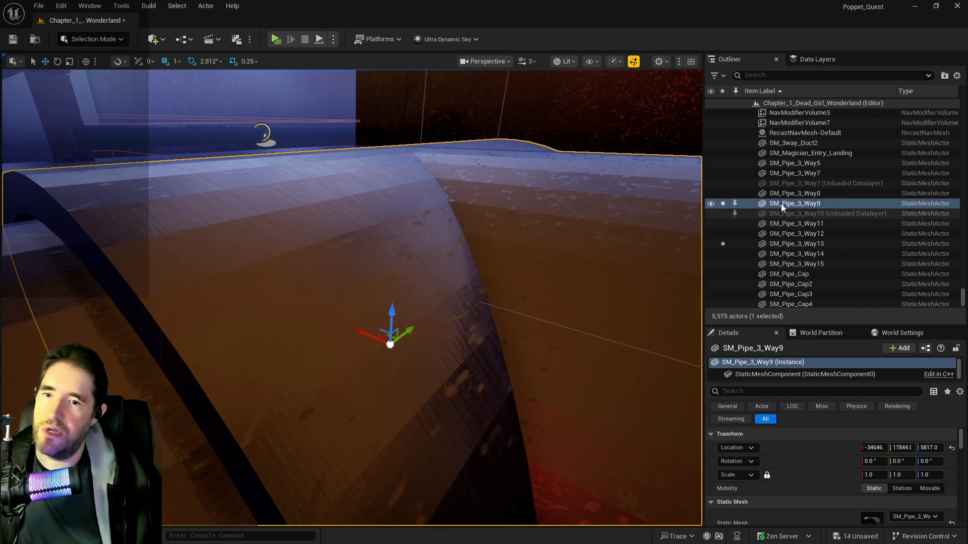
# Rotate SM_Pipe_3_Way9 roughly 90° around the vertical axis
pyautogui.rightClick(781, 204)
pyautogui.click(817, 177)
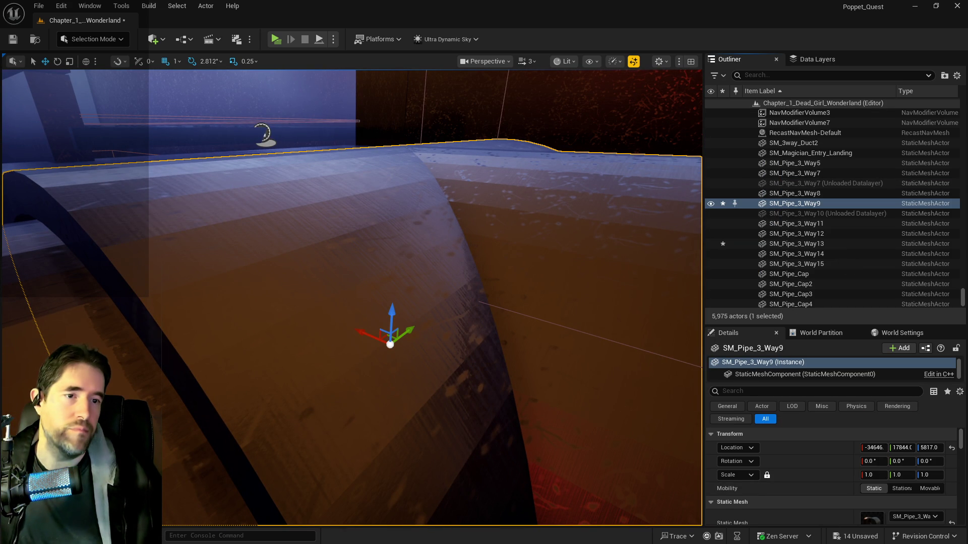
pyautogui.press('f')
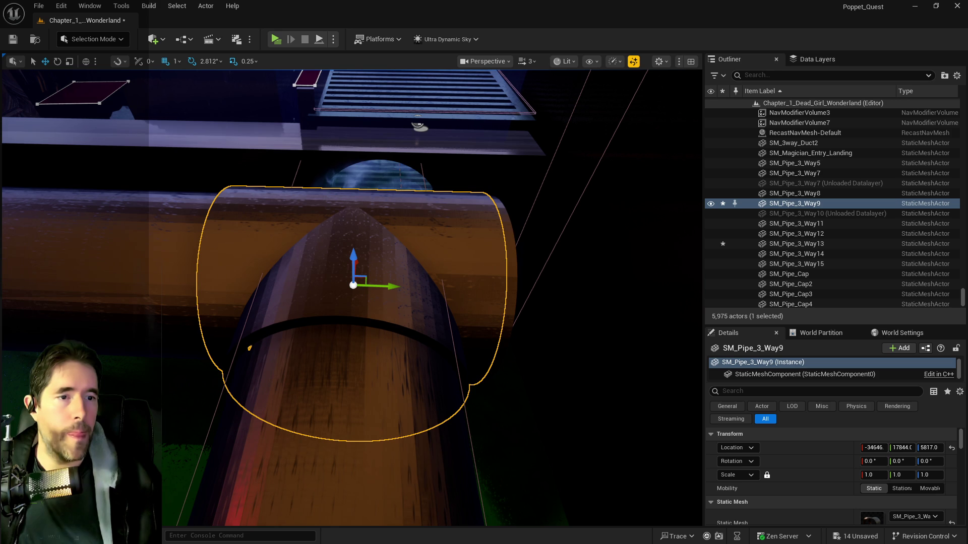
pyautogui.moveTo(524, 273); pyautogui.dragTo(373, 274)
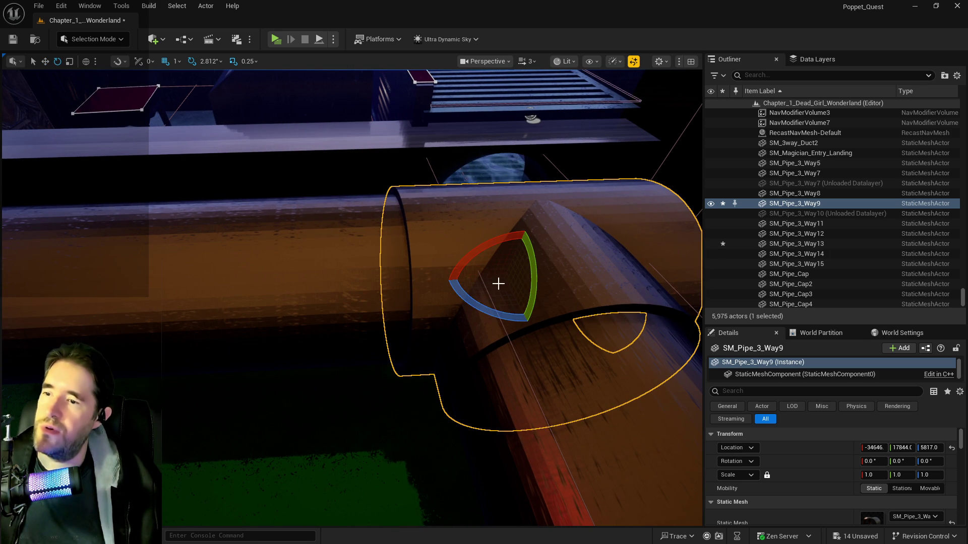
pyautogui.moveTo(496, 305)
pyautogui.mouseDown()
pyautogui.moveTo(562, 293)
pyautogui.moveTo(504, 323)
pyautogui.moveTo(467, 260)
pyautogui.mouseUp()
# Delete the pipe cap SM_Pipe_Cap8 at the junction
pyautogui.click(301, 222)
pyautogui.moveTo(302, 222)
pyautogui.mouseDown()
pyautogui.moveTo(328, 237)
pyautogui.moveTo(315, 219)
pyautogui.moveTo(300, 232)
pyautogui.mouseUp()
pyautogui.press('Delete')
# Set SM_Pipe_3_Way9's Z rotation to exactly 90°
pyautogui.click(303, 237)
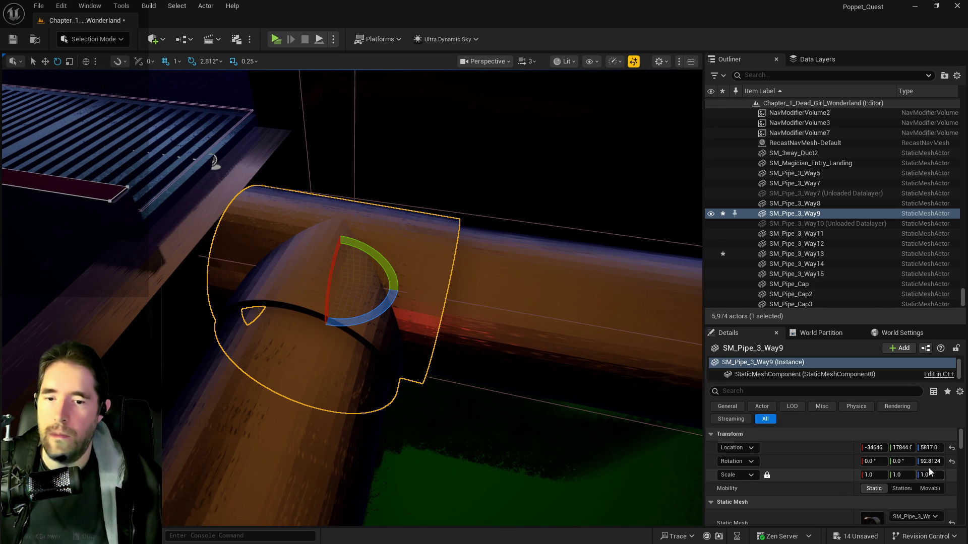
pyautogui.write('90')
pyautogui.press('Return')
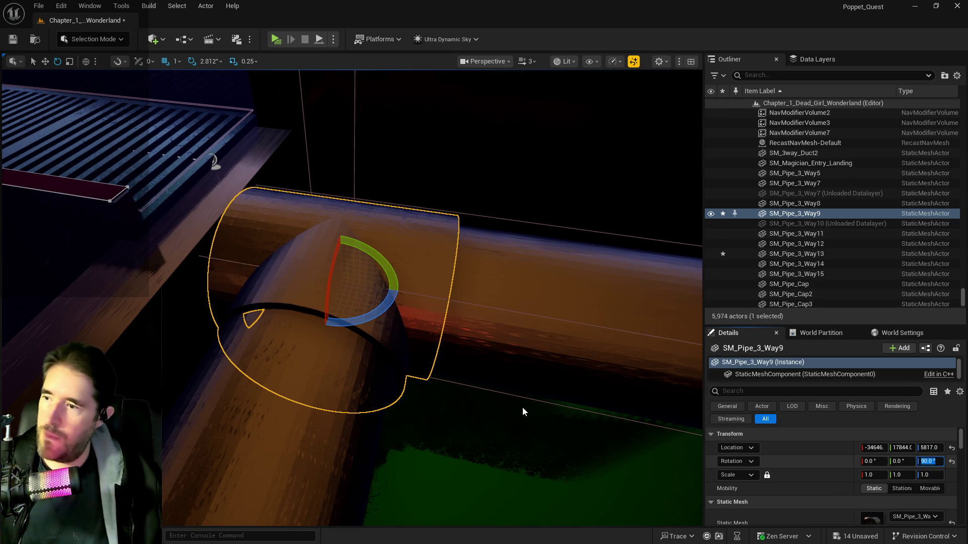
pyautogui.moveTo(302, 237); pyautogui.dragTo(282, 233)
pyautogui.click(418, 281)
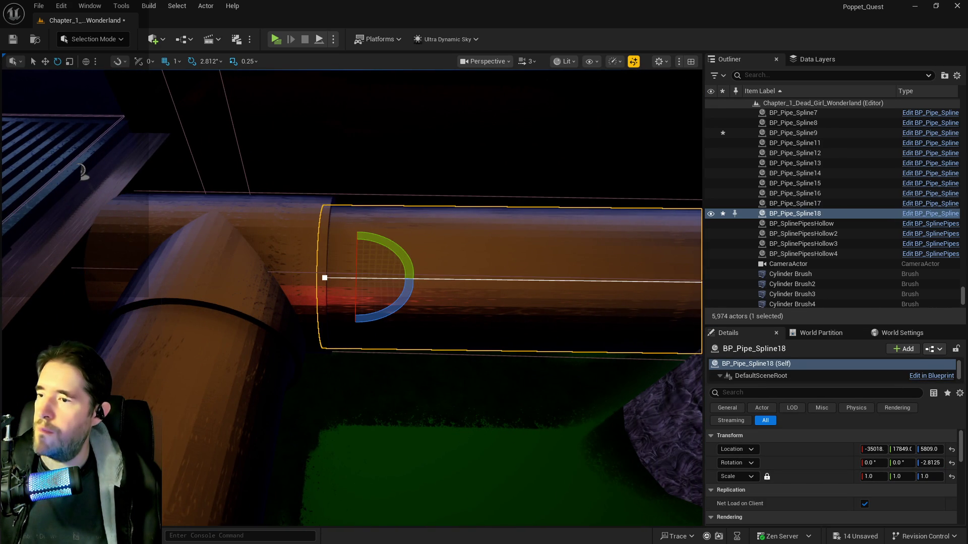
# Alt-drag BP_Pipe_Spline18 into BP_Pipe_Spline19 and slide the copy further along X
pyautogui.moveTo(451, 267); pyautogui.dragTo(441, 272)
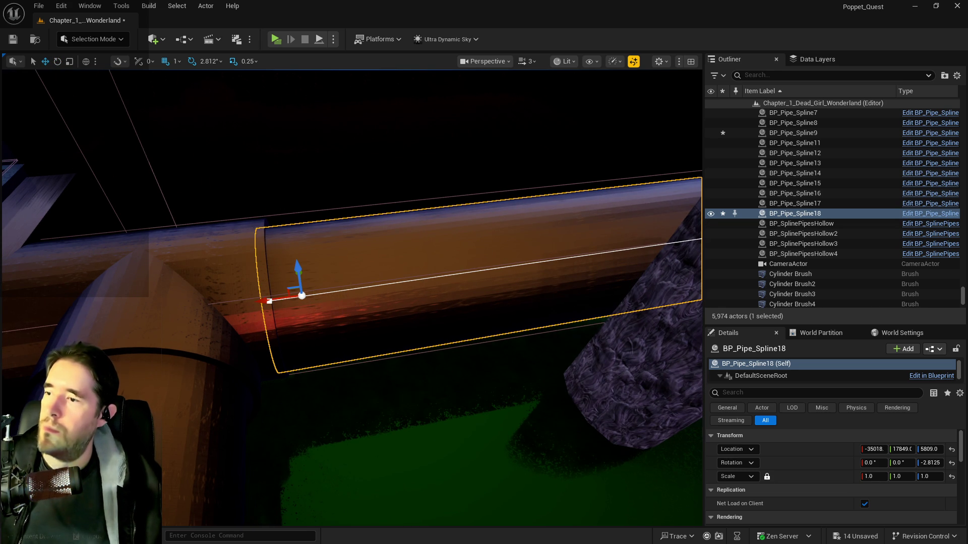
pyautogui.moveTo(300, 305); pyautogui.dragTo(301, 305)
pyautogui.moveTo(357, 325)
pyautogui.keyDown('alt'); pyautogui.mouseDown()
pyautogui.moveTo(260, 320)
pyautogui.moveTo(90, 282)
pyautogui.mouseUp(); pyautogui.keyUp('alt')
pyautogui.moveTo(251, 242); pyautogui.dragTo(250, 241)
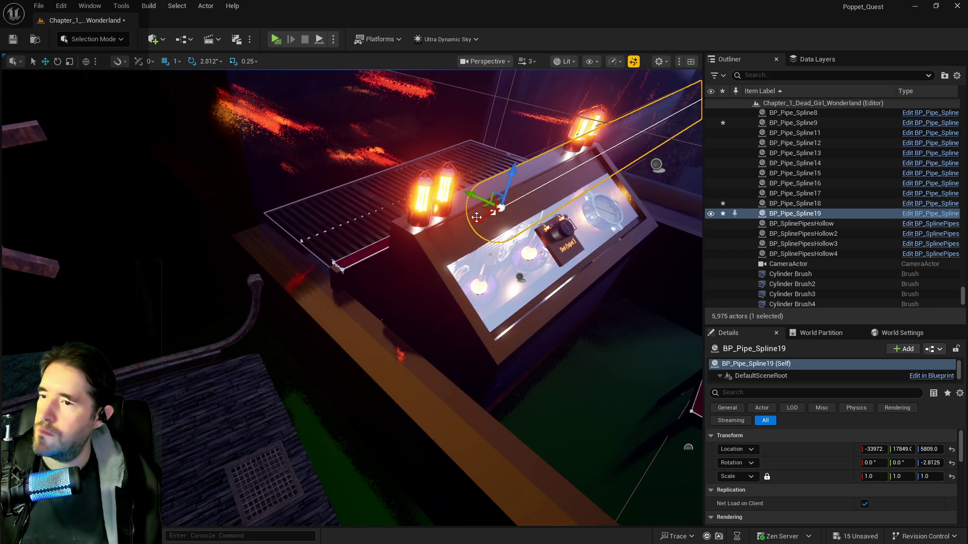
pyautogui.moveTo(462, 225)
pyautogui.mouseDown()
pyautogui.moveTo(204, 337)
pyautogui.moveTo(272, 321)
pyautogui.mouseUp()
# Follow the pipe run past the control console and select the junction plus original horizontal pipe
pyautogui.moveTo(405, 286)
pyautogui.mouseDown()
pyautogui.moveTo(396, 253)
pyautogui.moveTo(383, 283)
pyautogui.moveTo(405, 278)
pyautogui.mouseUp()
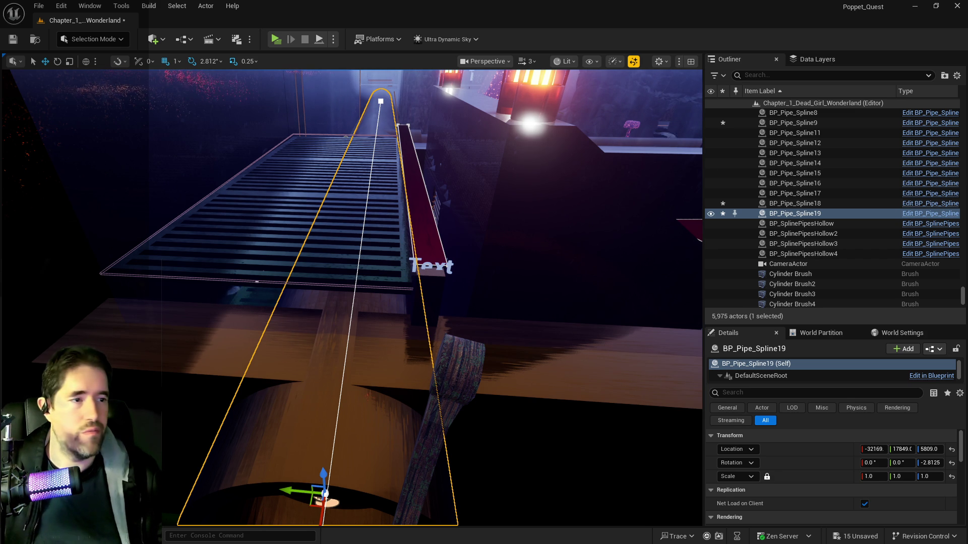
pyautogui.moveTo(369, 330); pyautogui.dragTo(665, 368)
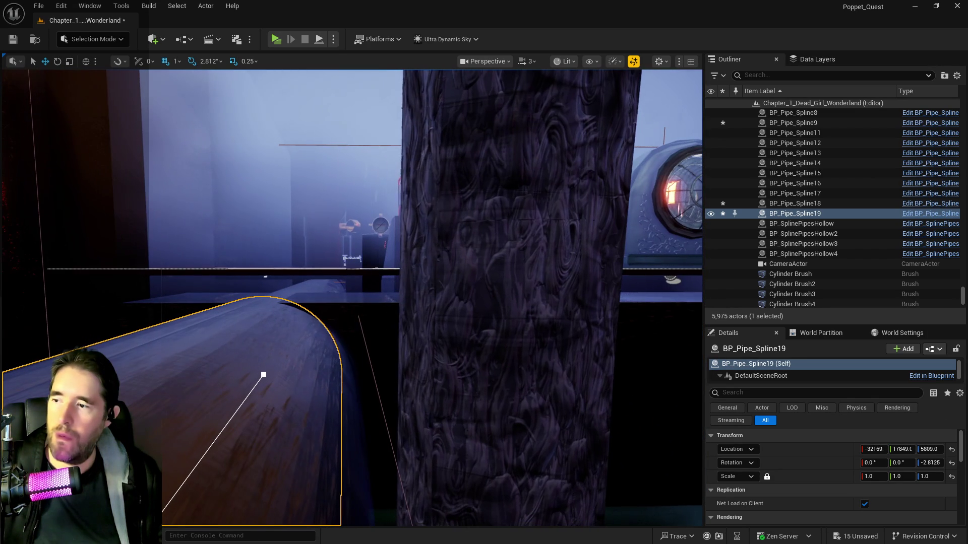
pyautogui.click(346, 318)
pyautogui.moveTo(345, 318)
pyautogui.mouseDown()
pyautogui.moveTo(345, 280)
pyautogui.moveTo(360, 265)
pyautogui.moveTo(475, 231)
pyautogui.moveTo(454, 231)
pyautogui.moveTo(555, 240)
pyautogui.moveTo(497, 255)
pyautogui.mouseUp()
pyautogui.click(125, 328)
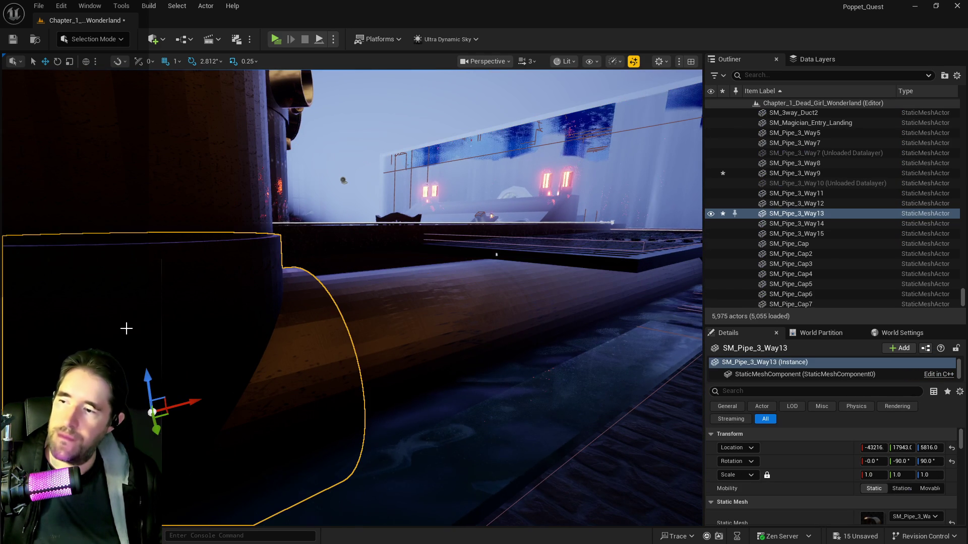
pyautogui.keyDown('ctrl'); pyautogui.click(400, 325); pyautogui.keyUp('ctrl')
pyautogui.moveTo(405, 327)
pyautogui.mouseDown()
pyautogui.moveTo(378, 320)
pyautogui.moveTo(391, 330)
pyautogui.moveTo(399, 312)
pyautogui.mouseUp()
# Select the junction pipe, left horizontal pipe and new pipe copy, undoing a stray glass-wall pick
pyautogui.keyDown('ctrl'); pyautogui.click(405, 252); pyautogui.keyUp('ctrl')
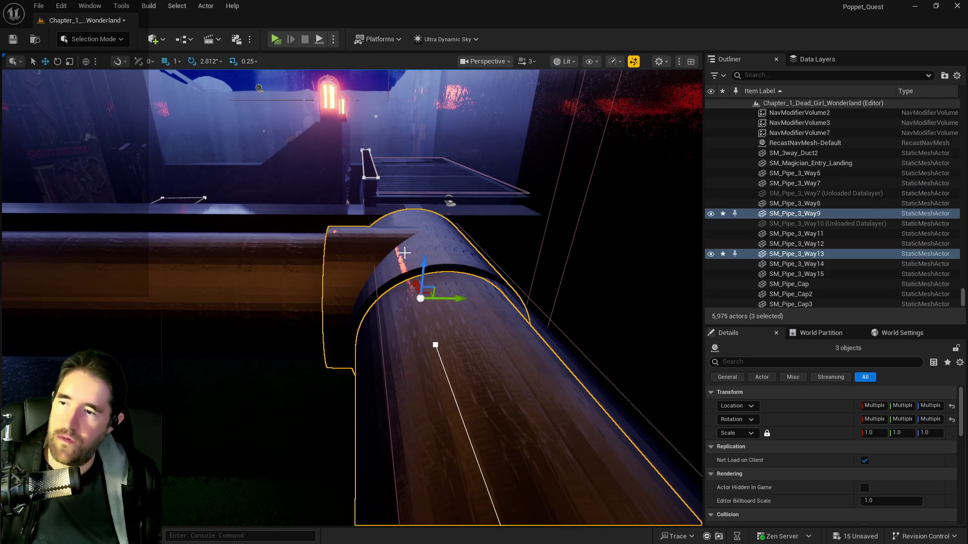
pyautogui.keyDown('ctrl'); pyautogui.click(261, 258); pyautogui.keyUp('ctrl')
pyautogui.press('f')
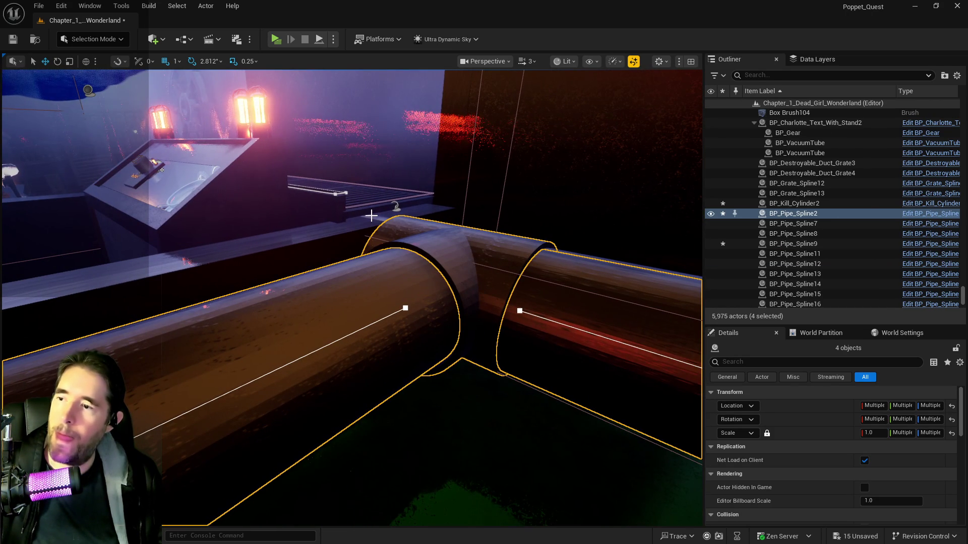
pyautogui.keyDown('ctrl'); pyautogui.click(371, 218); pyautogui.keyUp('ctrl')
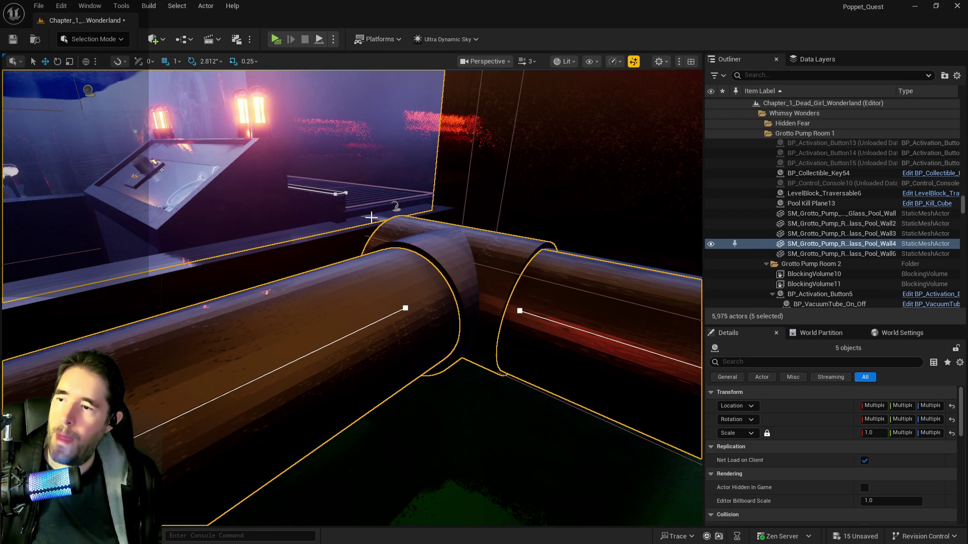
pyautogui.hotkey('ctrl', 'z')
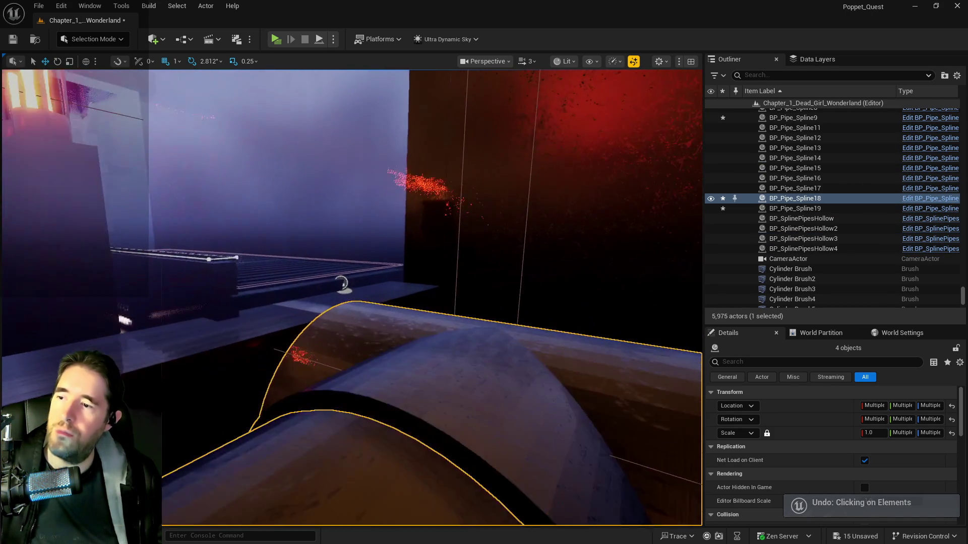
pyautogui.scroll(10, 322, 334)
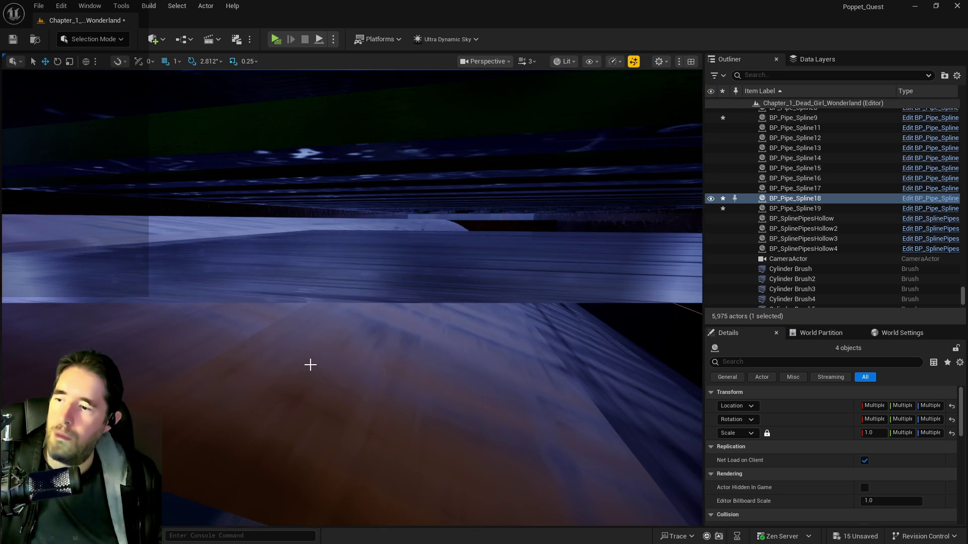
pyautogui.keyDown('ctrl'); pyautogui.click(310, 369); pyautogui.keyUp('ctrl')
pyautogui.scroll(-8, 311, 369)
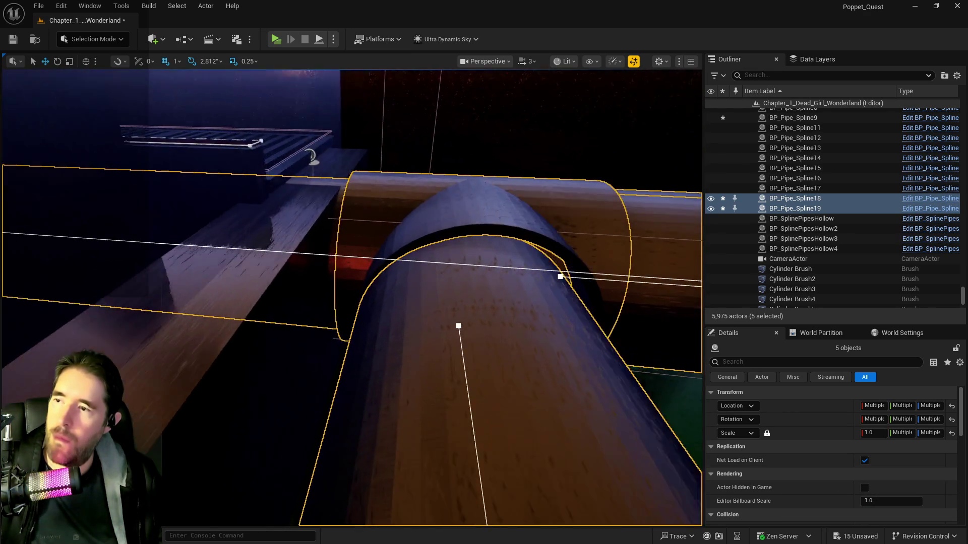
# Inspect where the pipe splines meet the upright pipe, then undo their accidental Move Elements
pyautogui.moveTo(310, 369)
pyautogui.mouseDown()
pyautogui.moveTo(257, 359)
pyautogui.moveTo(250, 383)
pyautogui.moveTo(122, 302)
pyautogui.mouseUp()
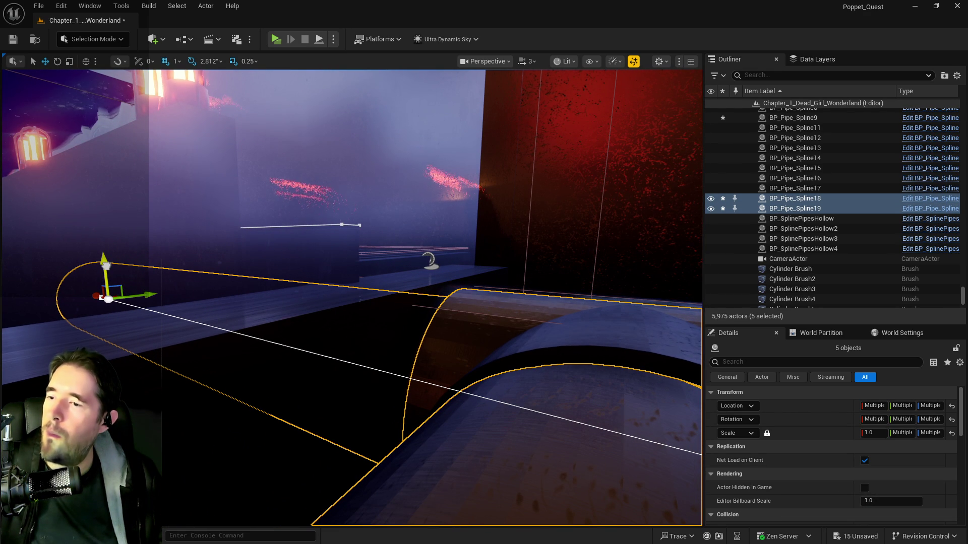
pyautogui.moveTo(123, 302); pyautogui.dragTo(113, 297)
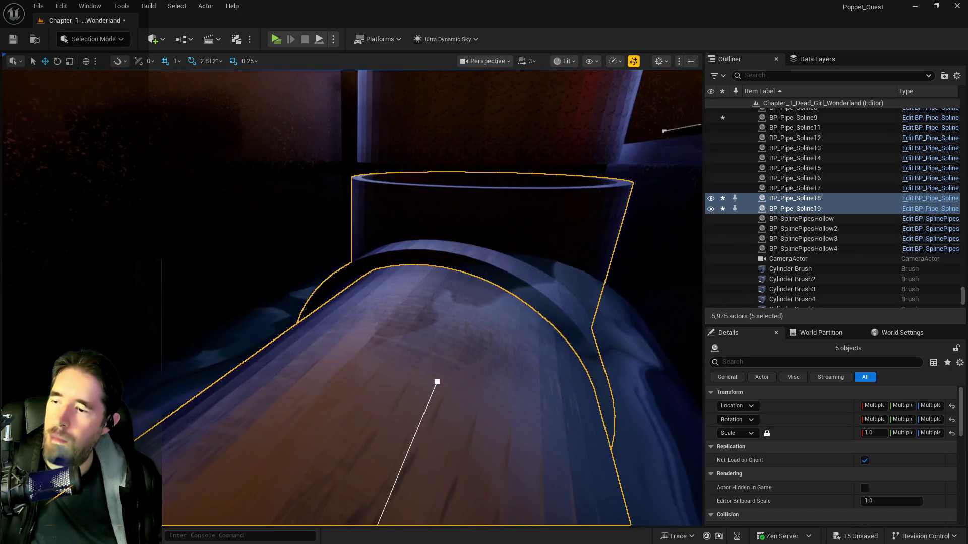
pyautogui.moveTo(113, 296); pyautogui.dragTo(113, 296)
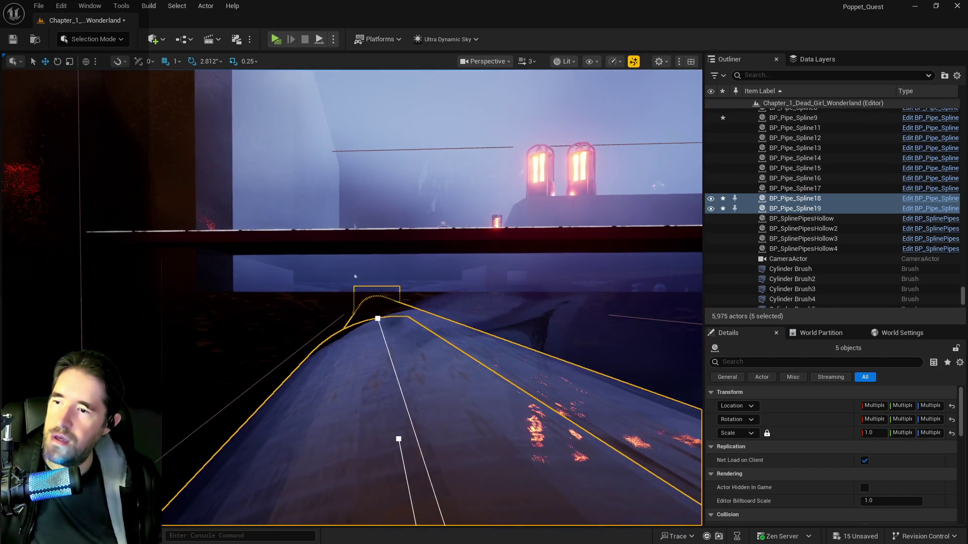
pyautogui.moveTo(113, 297); pyautogui.dragTo(114, 296)
pyautogui.press('s')
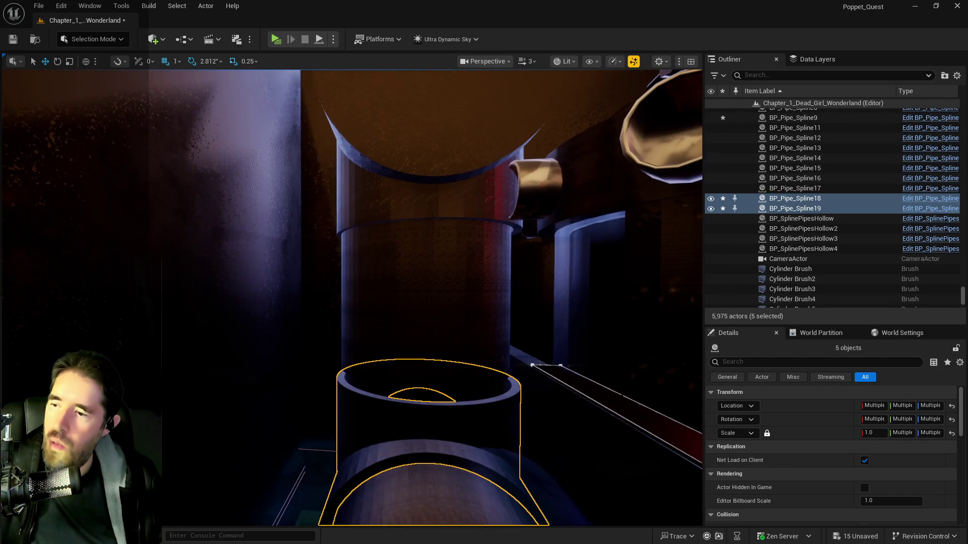
pyautogui.press('s')
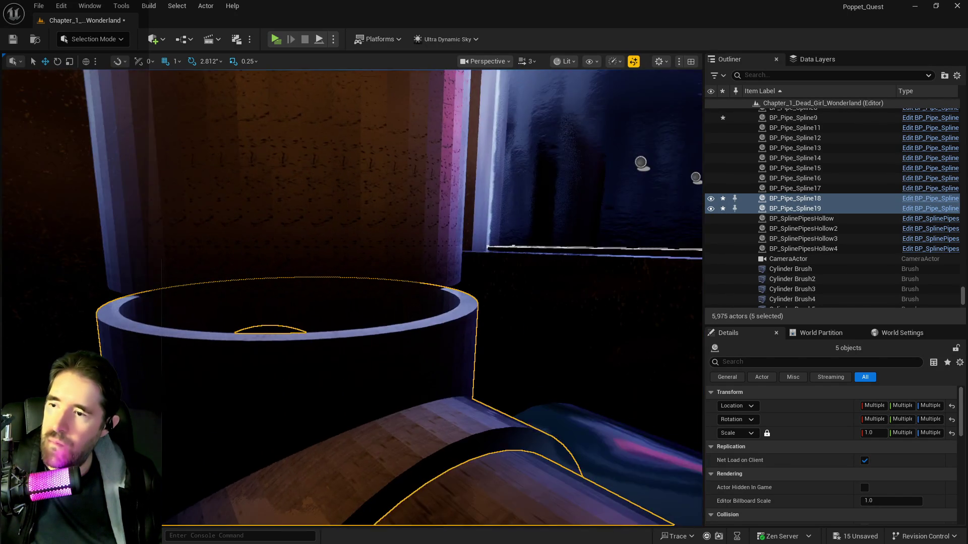
pyautogui.press('s')
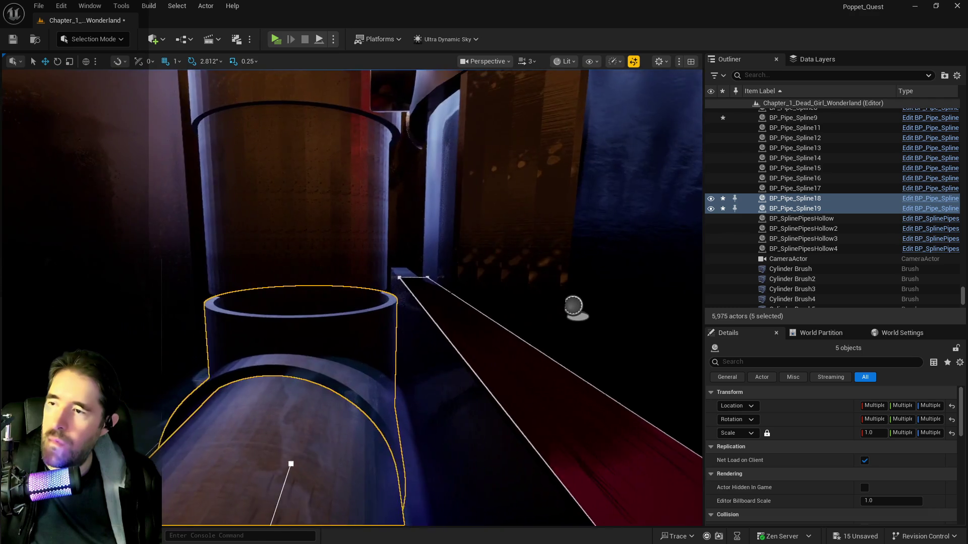
pyautogui.press('s')
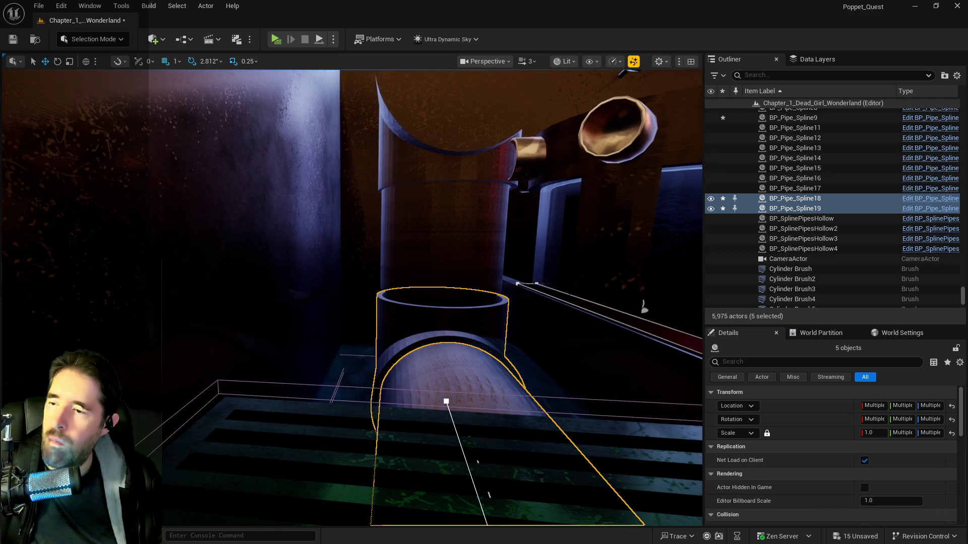
pyautogui.press('d')
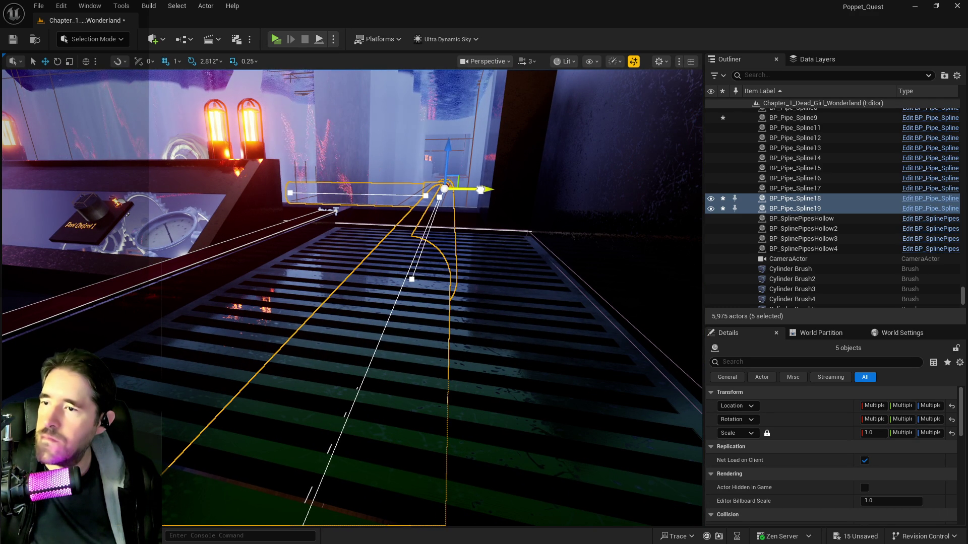
pyautogui.press('w')
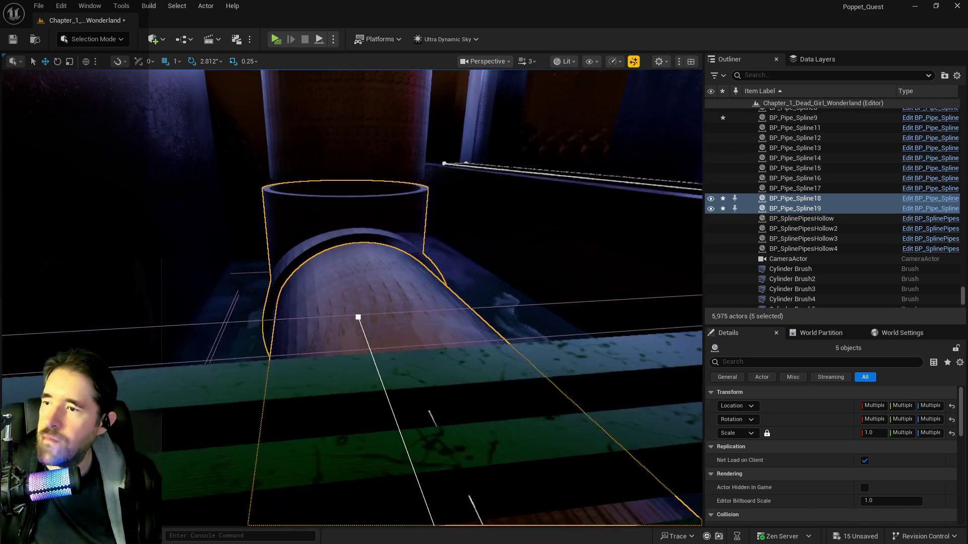
pyautogui.press('e')
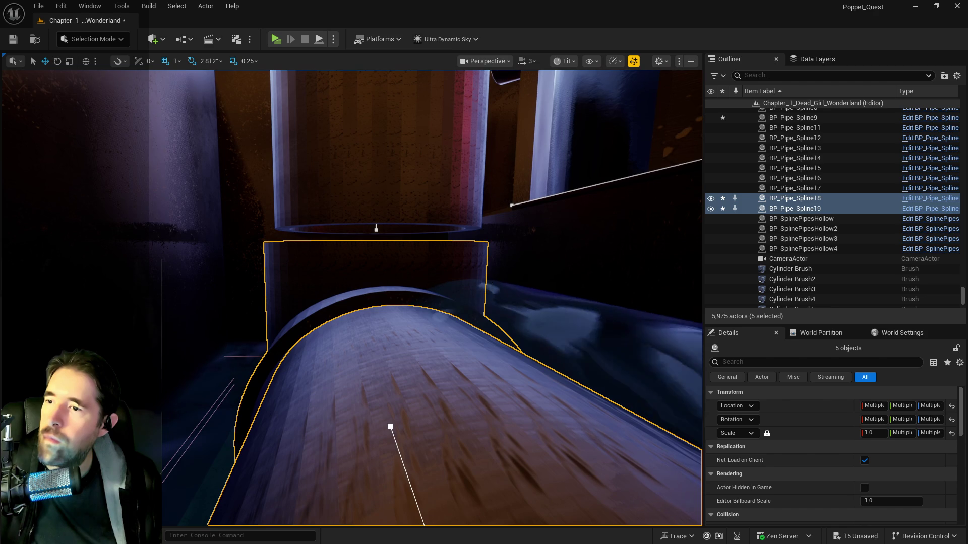
pyautogui.hotkey('ctrl', 'z')
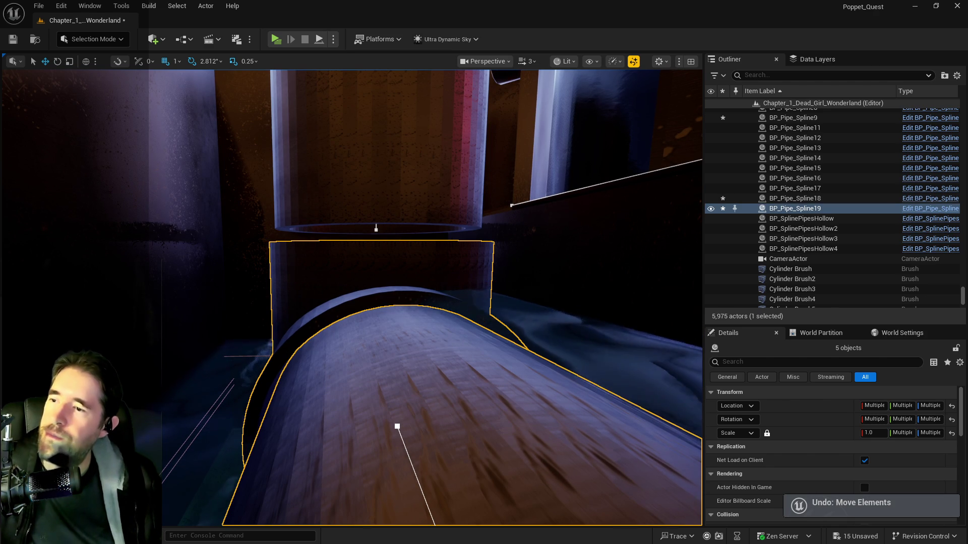
# Check BP_Pipe_Spline9's spline, then select the kill cylinder BP_Kill_Cylinder2
pyautogui.click(374, 217)
pyautogui.click(377, 141)
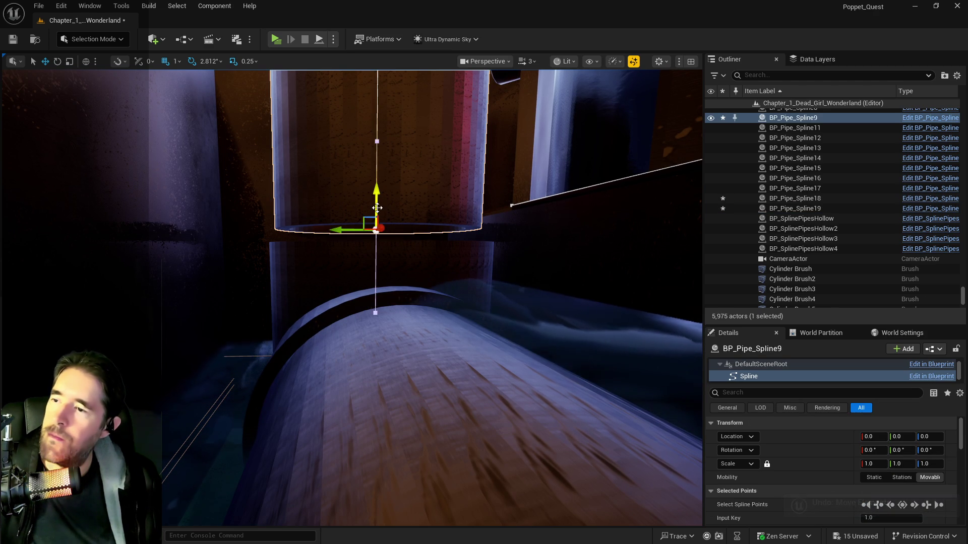
pyautogui.moveTo(378, 230); pyautogui.dragTo(408, 238)
pyautogui.moveTo(347, 240); pyautogui.dragTo(347, 240)
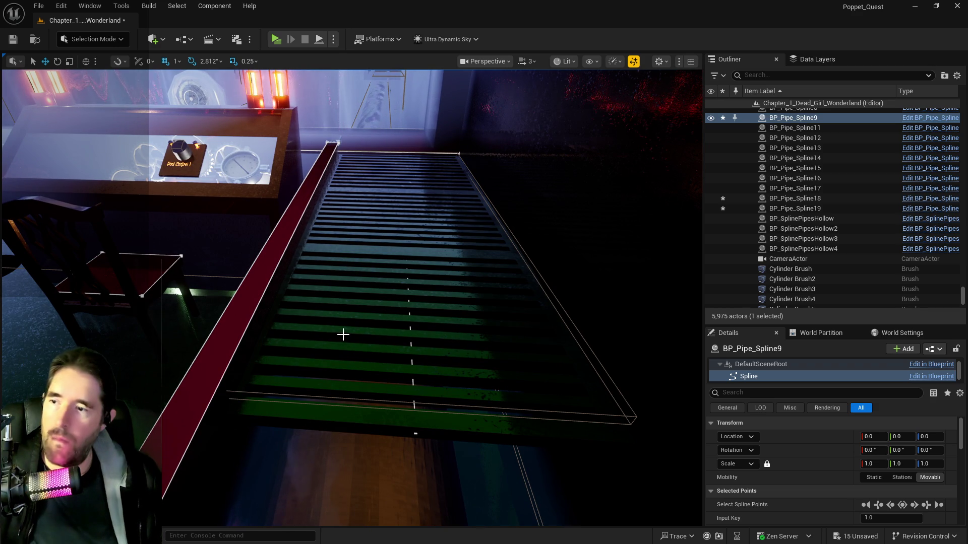
pyautogui.moveTo(343, 318); pyautogui.dragTo(350, 319)
pyautogui.click(540, 307)
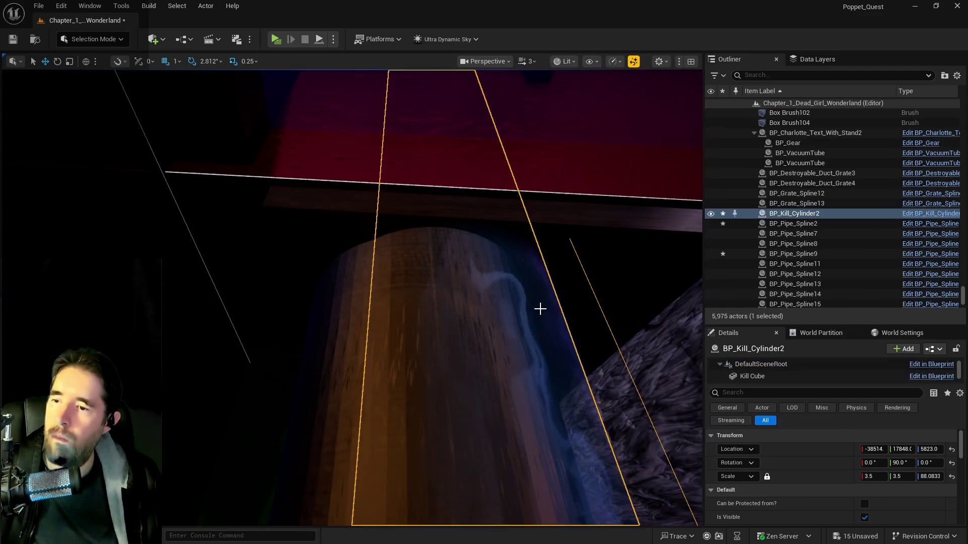
# Lower BP_Kill_Cylinder2 slightly in the pipe tunnel, shrinking it to scale 3.2
pyautogui.moveTo(540, 307); pyautogui.dragTo(540, 307)
pyautogui.moveTo(406, 243); pyautogui.dragTo(400, 241)
pyautogui.moveTo(290, 348); pyautogui.dragTo(290, 348)
pyautogui.moveTo(84, 239); pyautogui.dragTo(86, 245)
pyautogui.moveTo(162, 275); pyautogui.dragTo(161, 276)
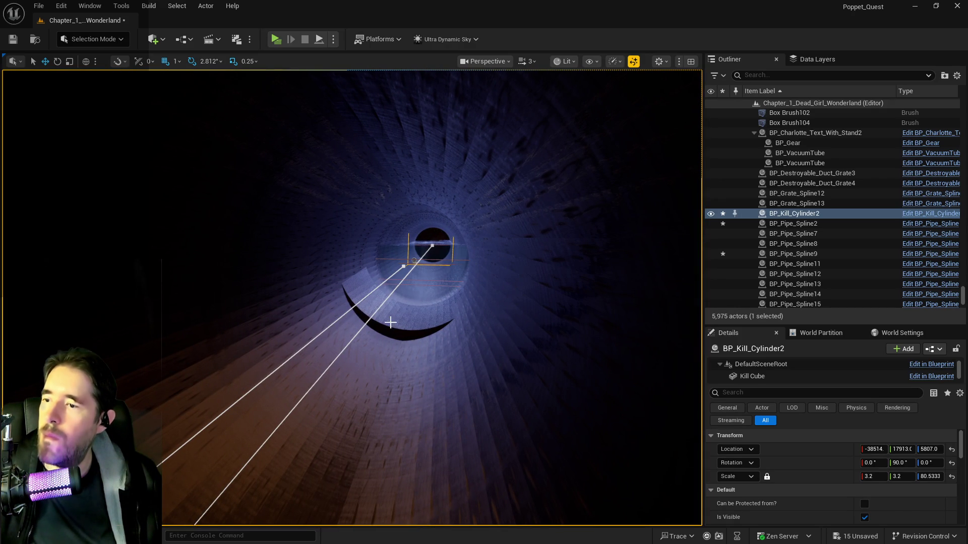
# Select Cylinder Brush12, then select and frame Pool Kill Plane13
pyautogui.click(418, 254)
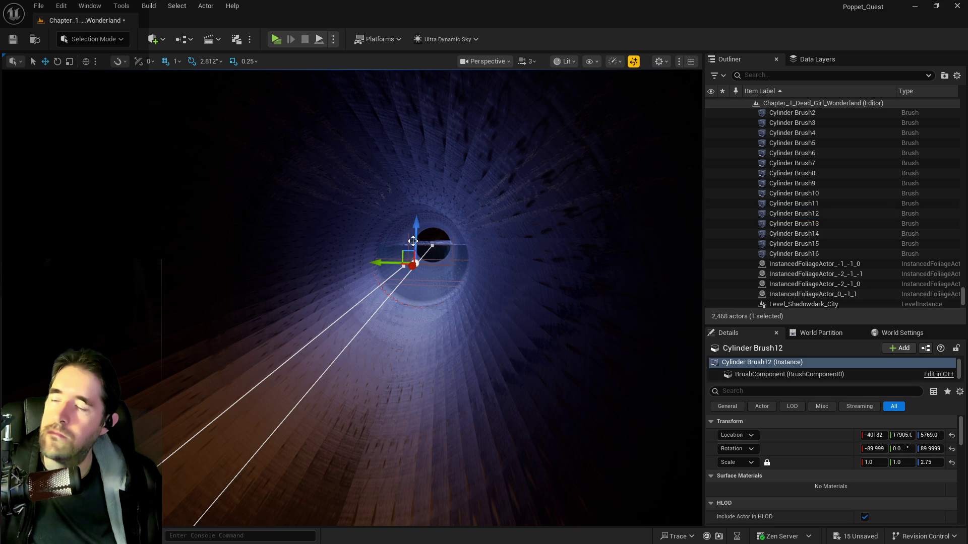
pyautogui.click(409, 237)
pyautogui.press('f')
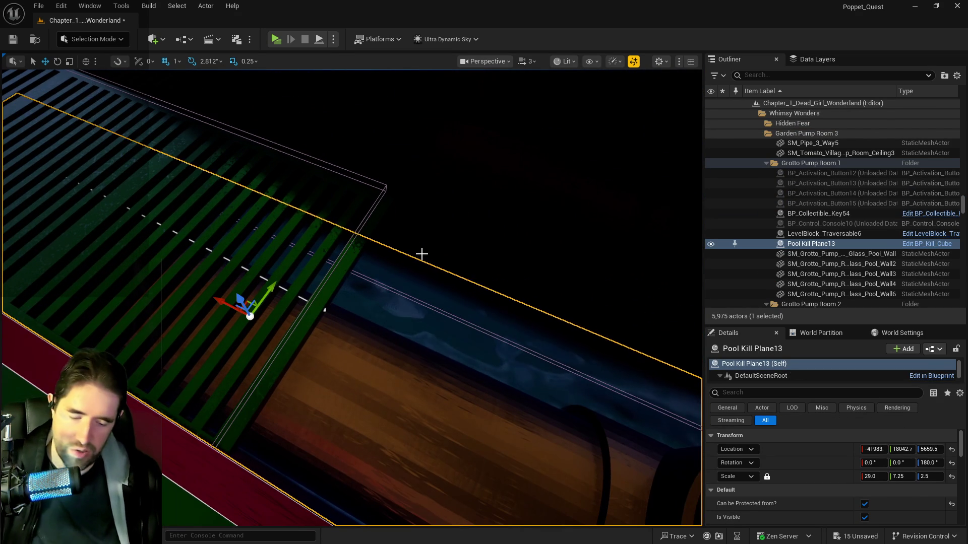
# Delete Pool Kill Plane13 and BlockingVolume11, leaving 5,973 actors, and save all changes
pyautogui.press('Delete')
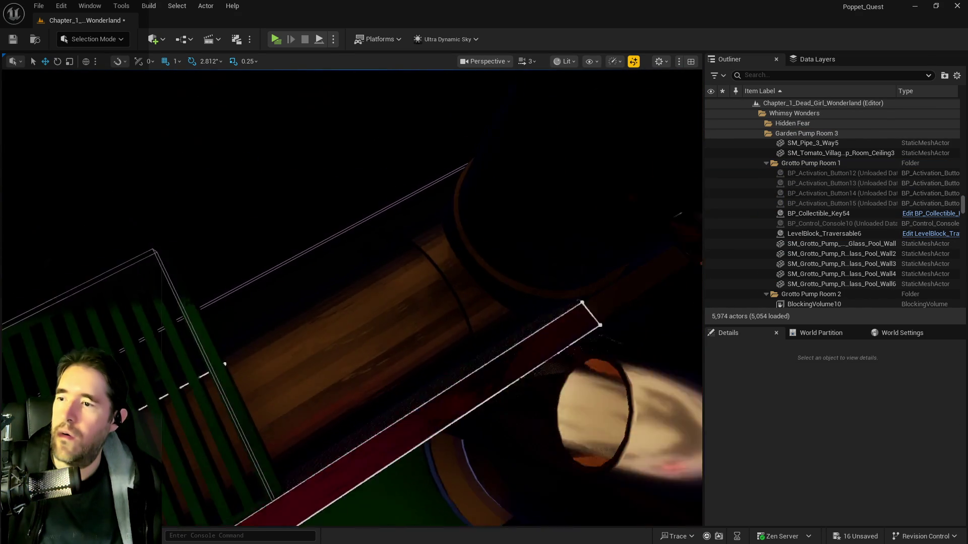
pyautogui.click(309, 186)
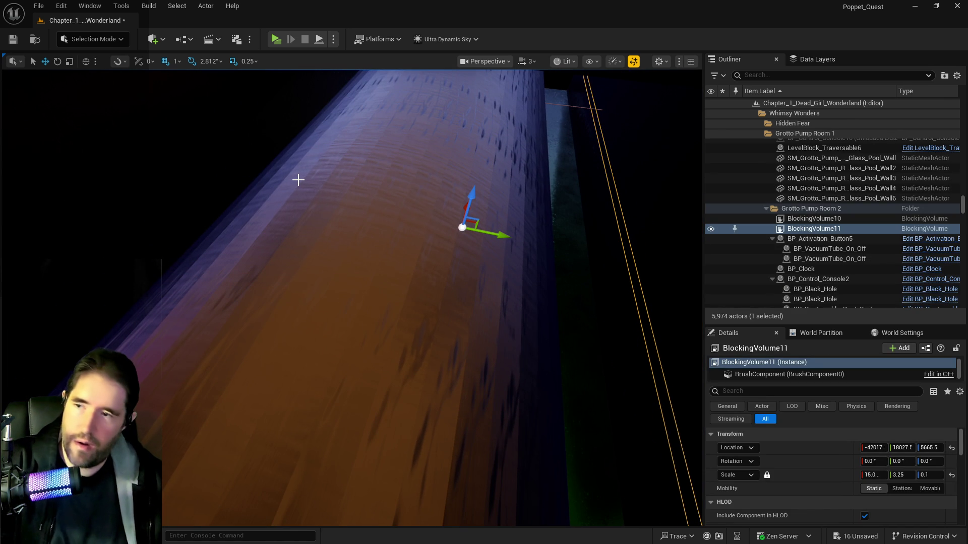
pyautogui.press('Delete')
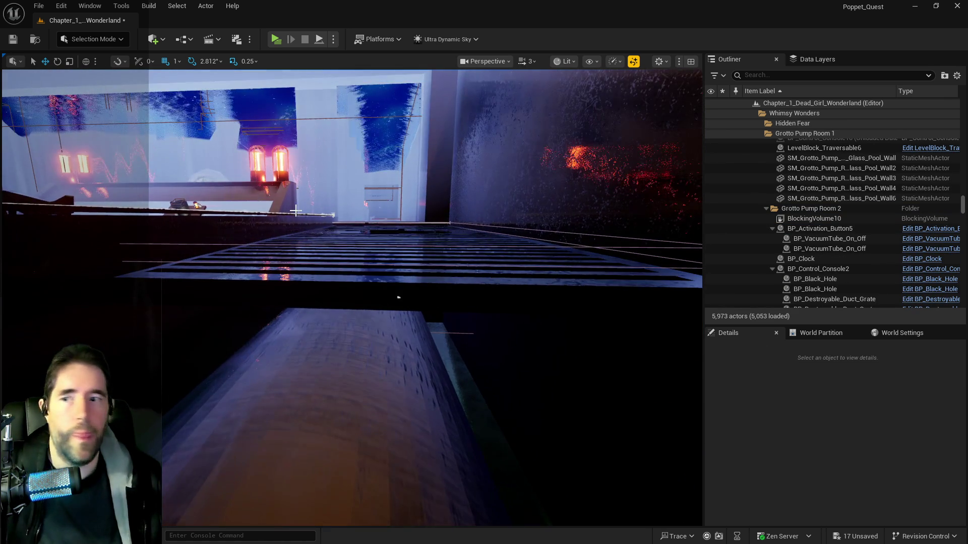
pyautogui.hotkey('ctrl', 's')
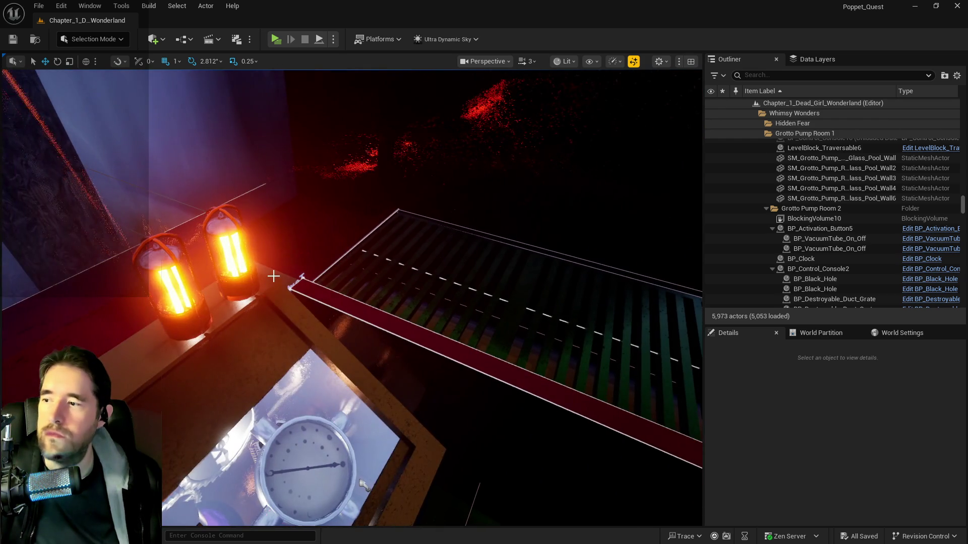
# Select and frame SM_Machinery_Room_Retainer_Wall3, the red ledge wall beside the grating
pyautogui.click(277, 282)
pyautogui.press('f')
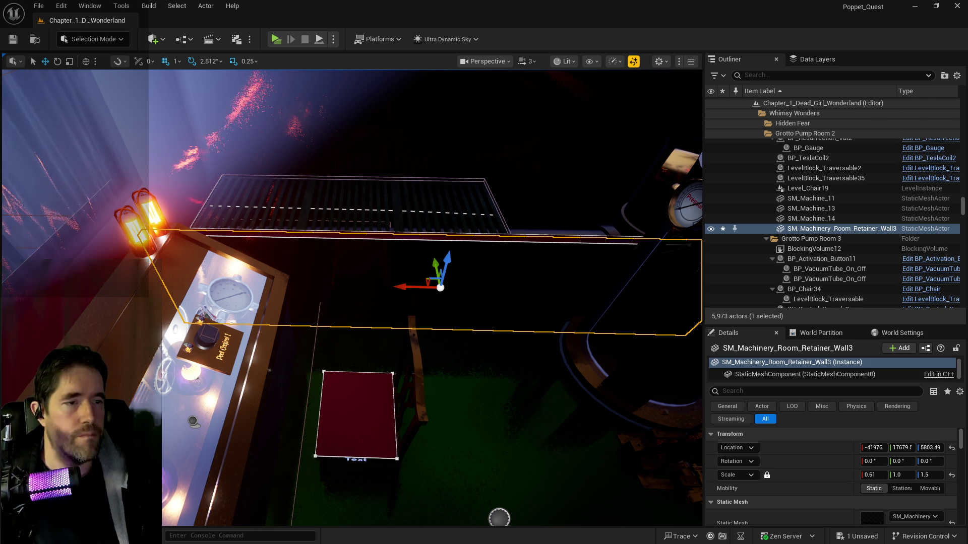
pyautogui.moveTo(324, 277); pyautogui.dragTo(391, 299)
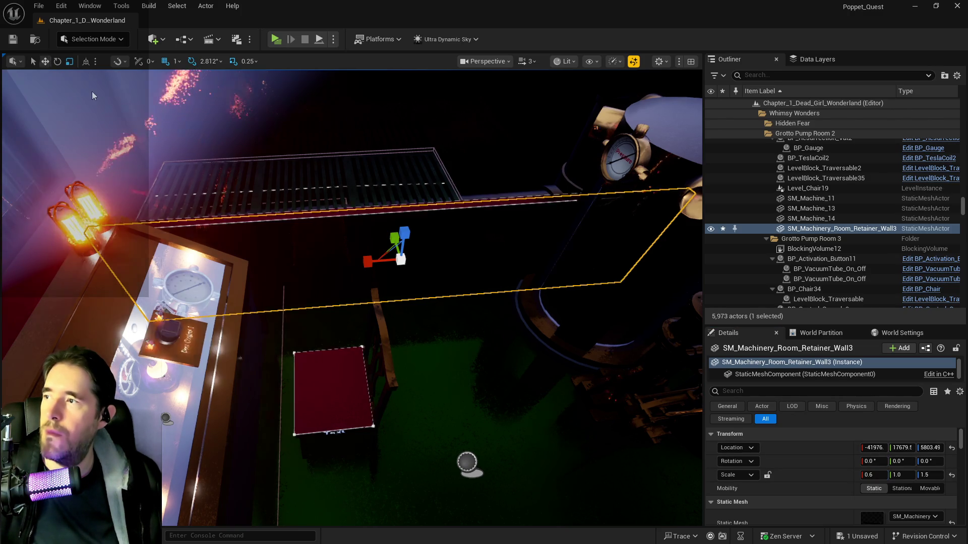
# Resize the retainer wall to 0.58 × 1.0 × 1.4, undoing the 1.25 try, and nudge it to Z 5809.49
pyautogui.moveTo(375, 262)
pyautogui.mouseDown()
pyautogui.moveTo(328, 242)
pyautogui.moveTo(303, 272)
pyautogui.moveTo(393, 232)
pyautogui.moveTo(396, 250)
pyautogui.mouseUp()
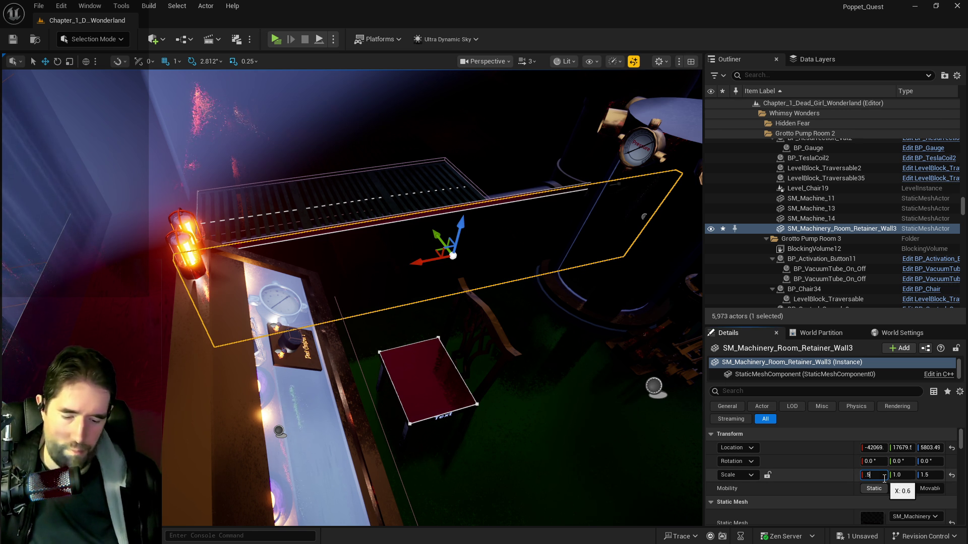
pyautogui.moveTo(522, 381); pyautogui.dragTo(527, 375)
pyautogui.moveTo(337, 274); pyautogui.dragTo(337, 274)
pyautogui.moveTo(562, 315); pyautogui.dragTo(562, 315)
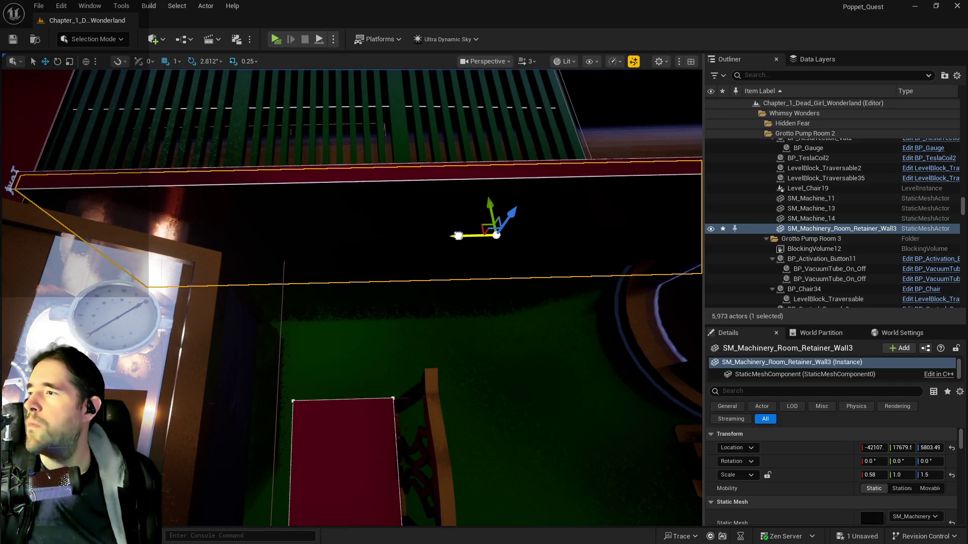
pyautogui.moveTo(459, 236); pyautogui.dragTo(446, 260)
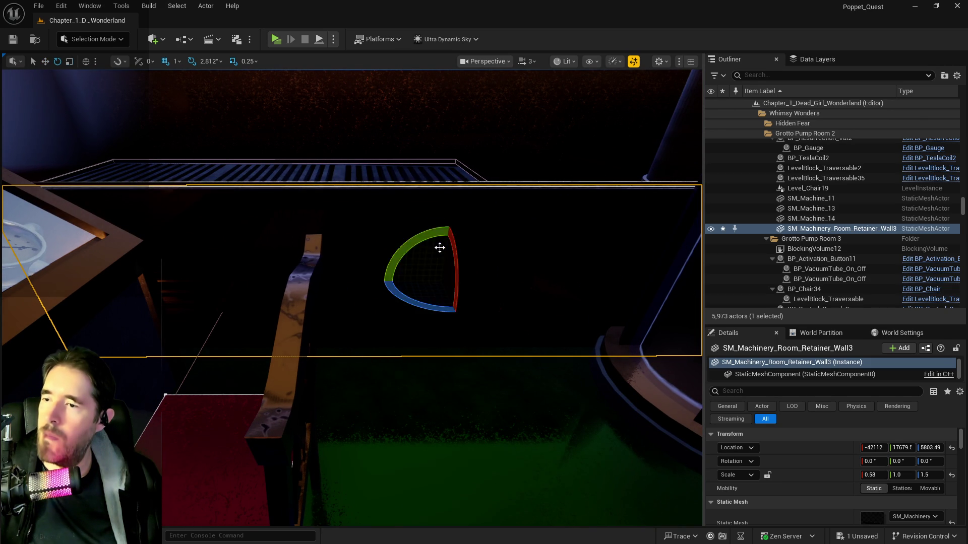
pyautogui.hotkey('ctrl', 'z')
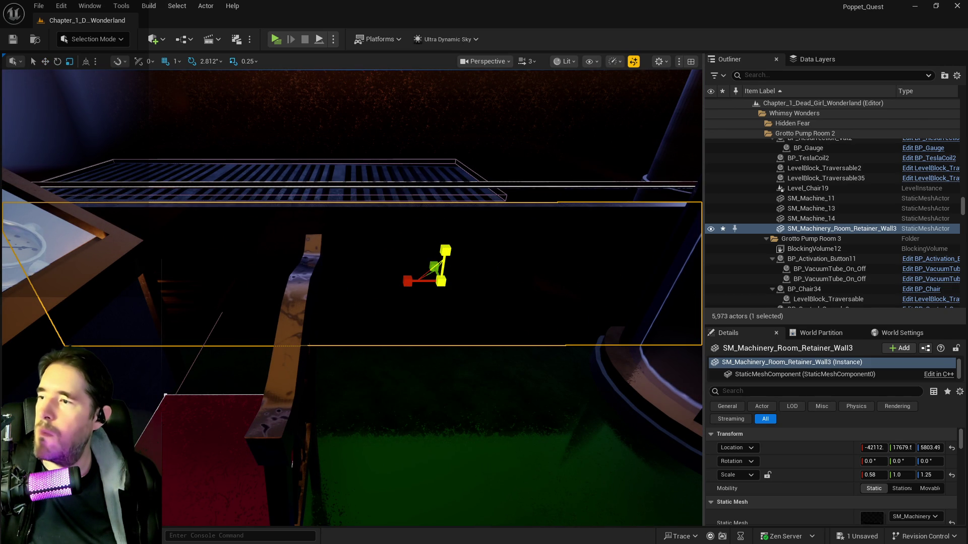
pyautogui.hotkey('ctrl', 'z')
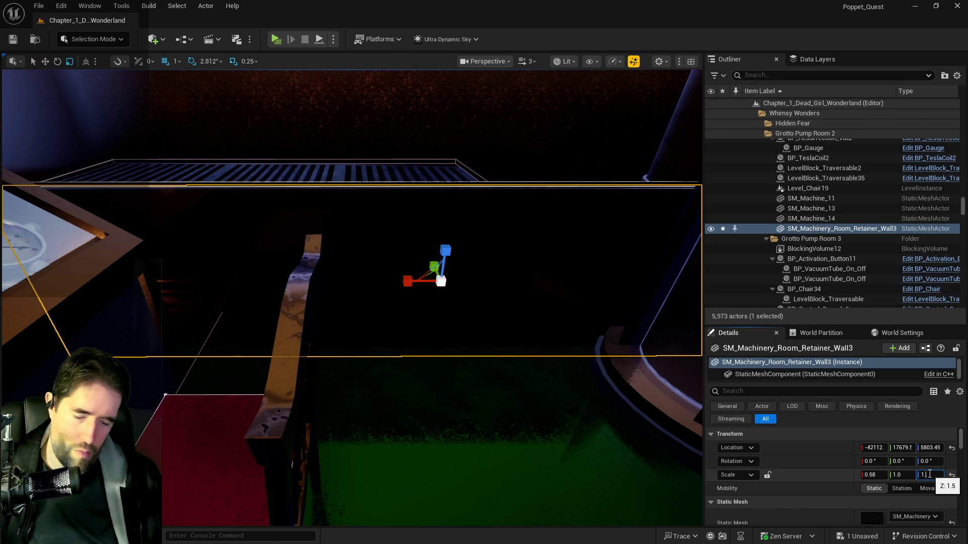
pyautogui.write('4')
pyautogui.press('Return')
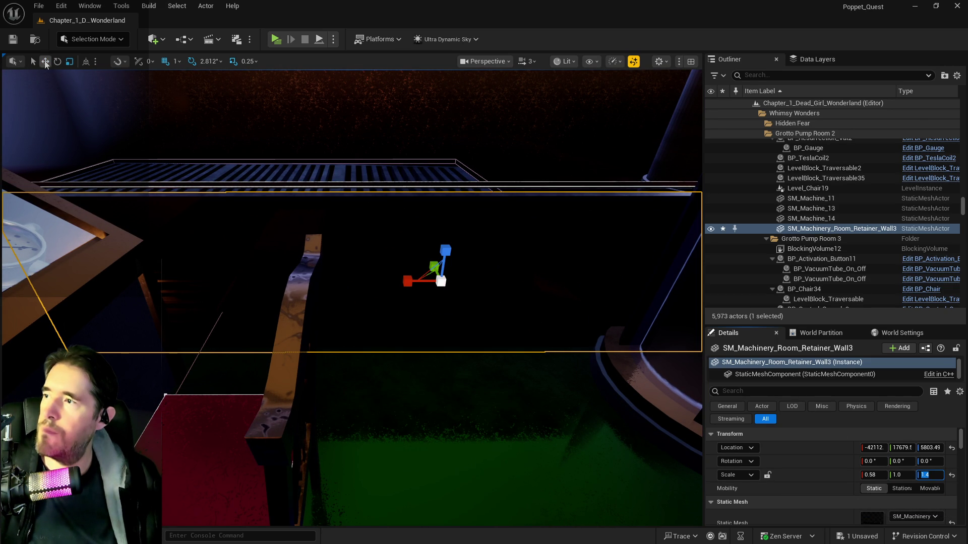
pyautogui.moveTo(443, 247)
pyautogui.mouseDown()
pyautogui.moveTo(442, 292)
pyautogui.moveTo(435, 250)
pyautogui.mouseUp()
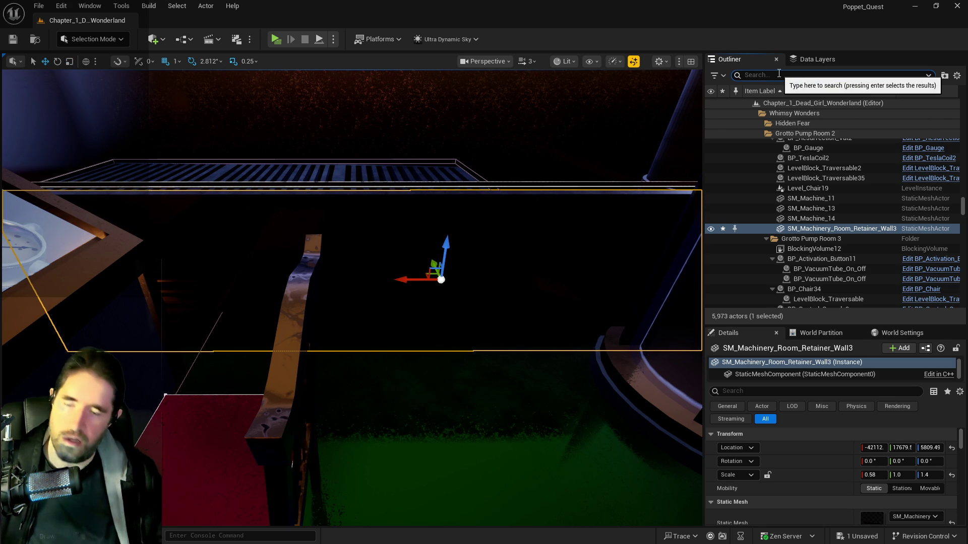
pyautogui.write('ultra')
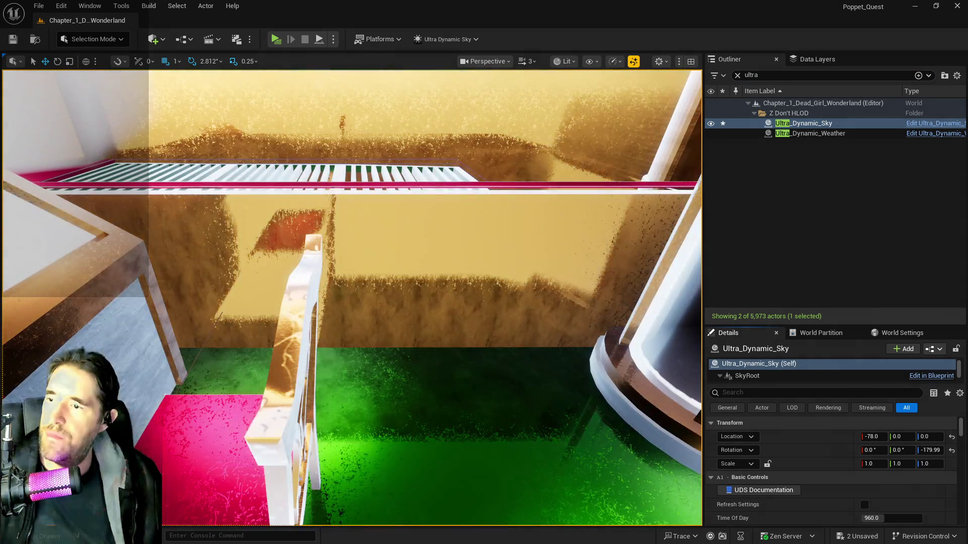
# Set the retainer wall's Z scale to 1.3, resting it at Z 5805.49
pyautogui.click(434, 296)
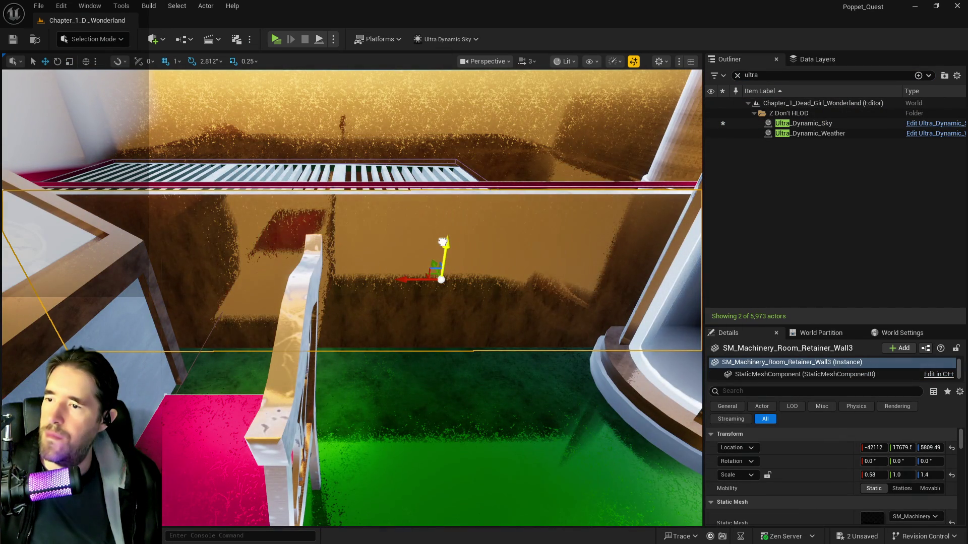
pyautogui.moveTo(443, 242); pyautogui.dragTo(443, 239)
pyautogui.moveTo(352, 297)
pyautogui.mouseDown()
pyautogui.moveTo(352, 353)
pyautogui.moveTo(352, 292)
pyautogui.moveTo(352, 315)
pyautogui.mouseUp()
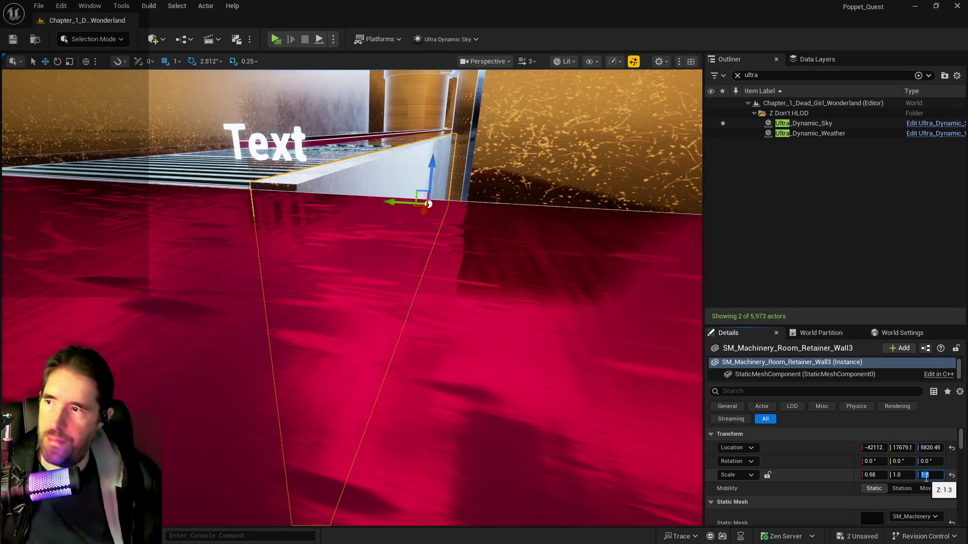
pyautogui.moveTo(352, 315); pyautogui.dragTo(406, 114)
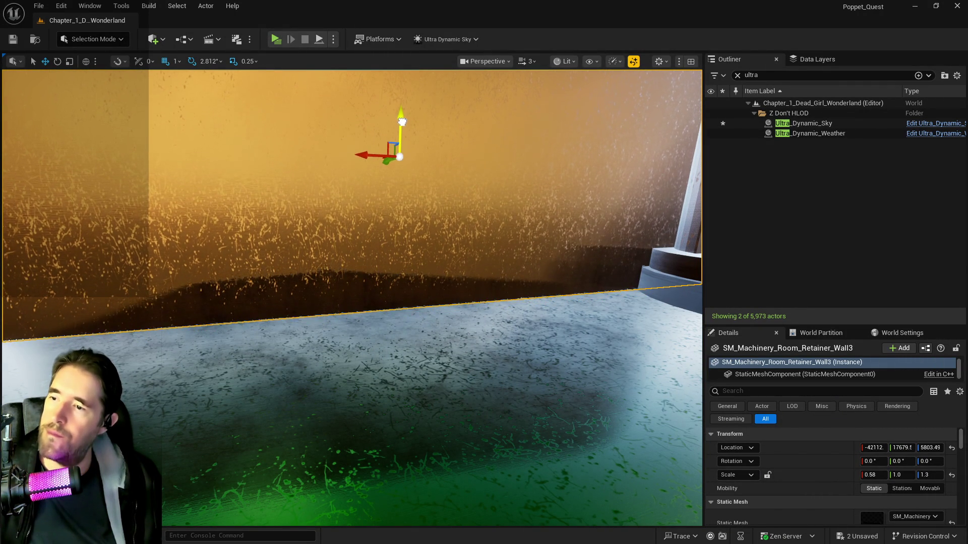
pyautogui.moveTo(352, 312)
pyautogui.mouseDown()
pyautogui.moveTo(352, 303)
pyautogui.moveTo(352, 318)
pyautogui.moveTo(352, 303)
pyautogui.moveTo(494, 272)
pyautogui.mouseUp()
pyautogui.click(459, 201)
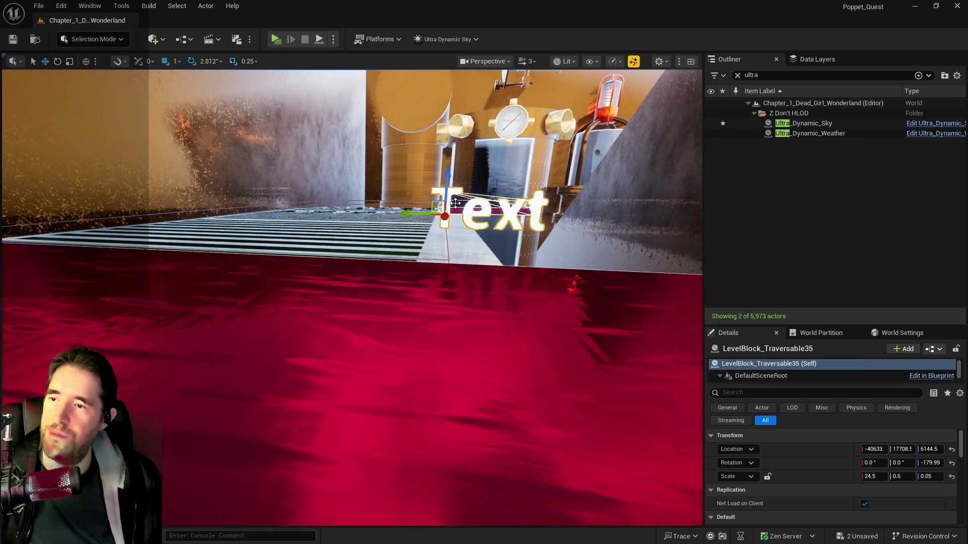
# Nudge LevelBlock_Traversable35 down slightly and fly the view along the walkway toward the pipes
pyautogui.moveTo(460, 201); pyautogui.dragTo(433, 200)
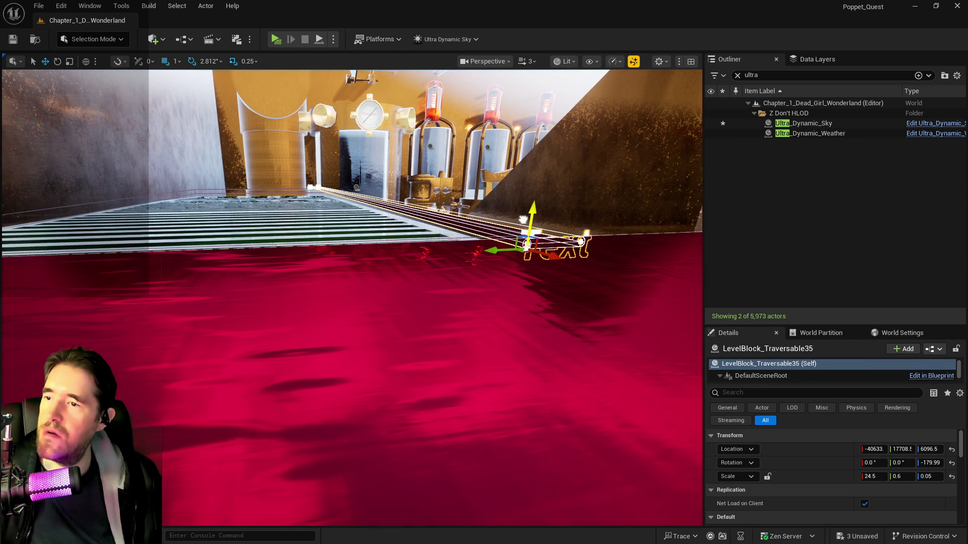
pyautogui.moveTo(352, 312); pyautogui.dragTo(351, 272)
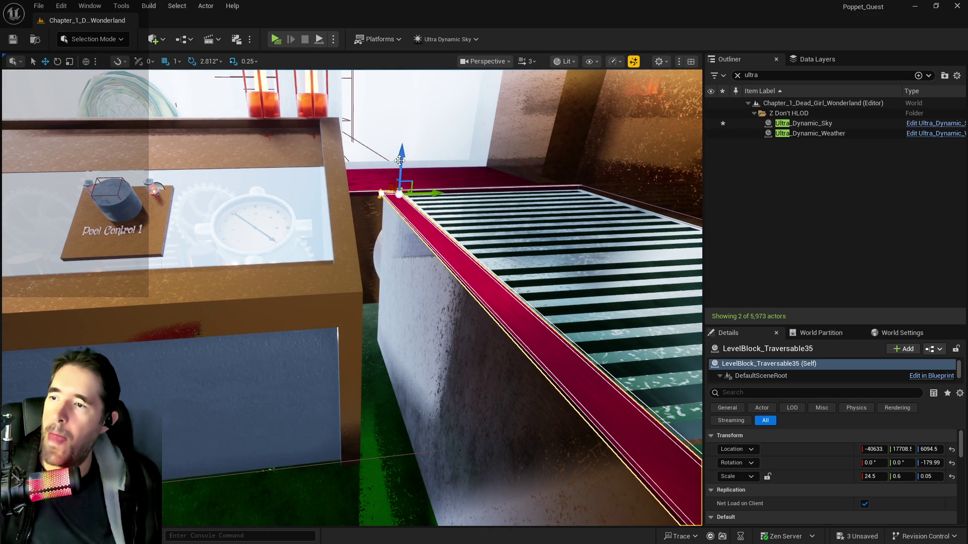
pyautogui.moveTo(352, 272)
pyautogui.mouseDown()
pyautogui.moveTo(373, 268)
pyautogui.moveTo(378, 242)
pyautogui.moveTo(423, 210)
pyautogui.moveTo(474, 182)
pyautogui.moveTo(498, 191)
pyautogui.mouseUp()
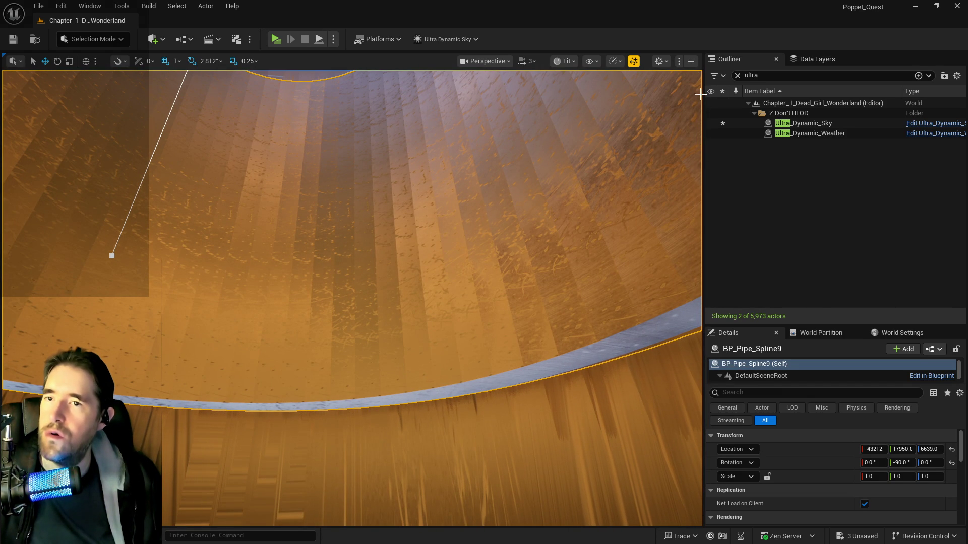
pyautogui.click(736, 75)
# Save the level and duplicate BP_Pipe_Spline9 into a new pipe, BP_Pipe_Spline10, framed in view
pyautogui.hotkey('ctrl', 's')
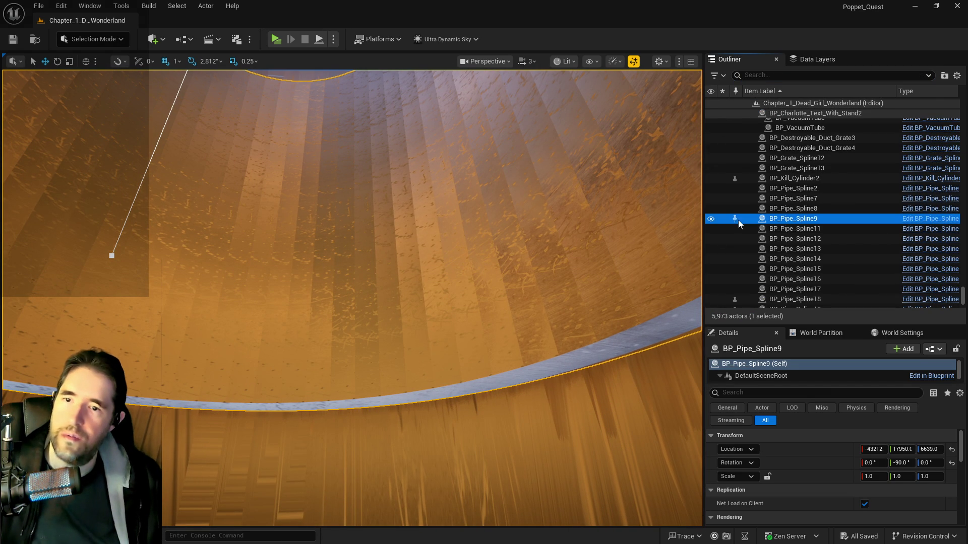
pyautogui.rightClick(768, 220)
pyautogui.moveTo(802, 424)
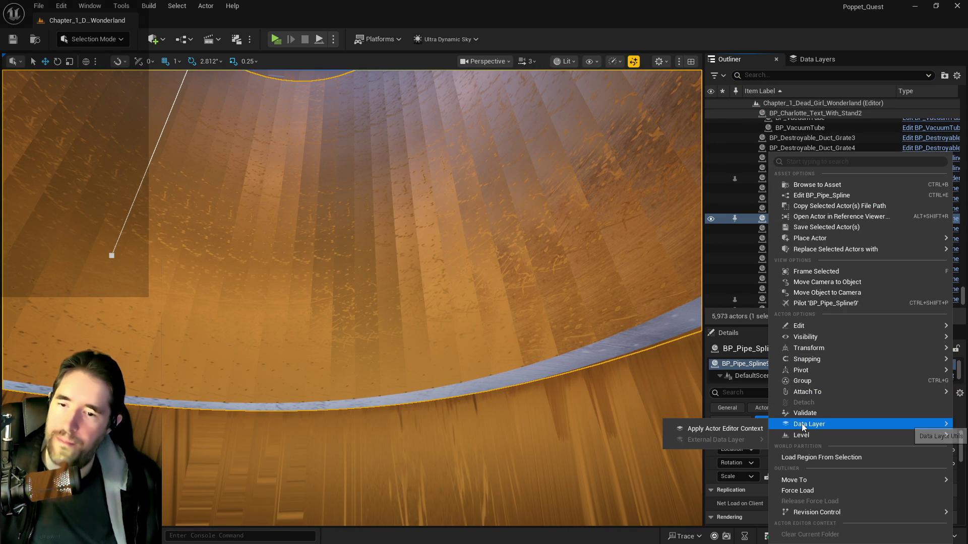
pyautogui.moveTo(799, 325)
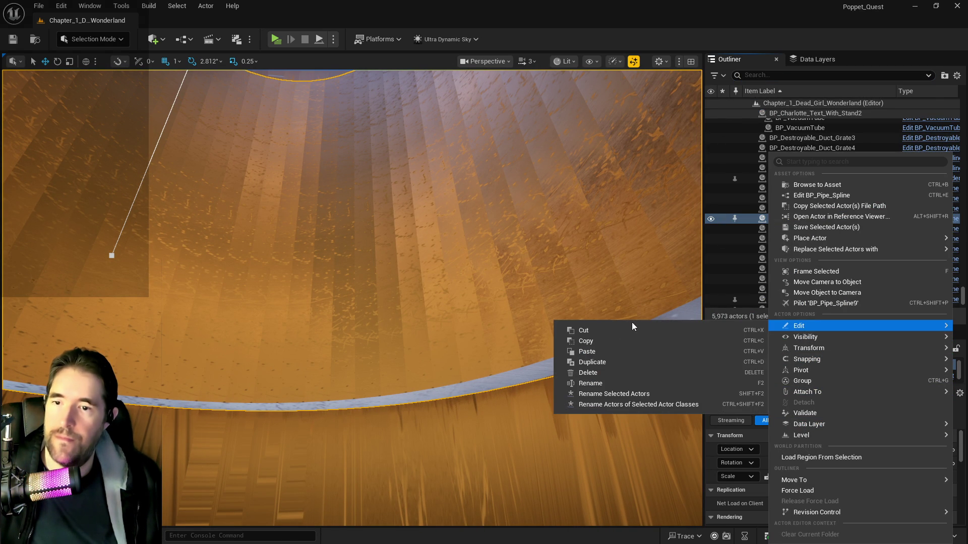
pyautogui.click(592, 362)
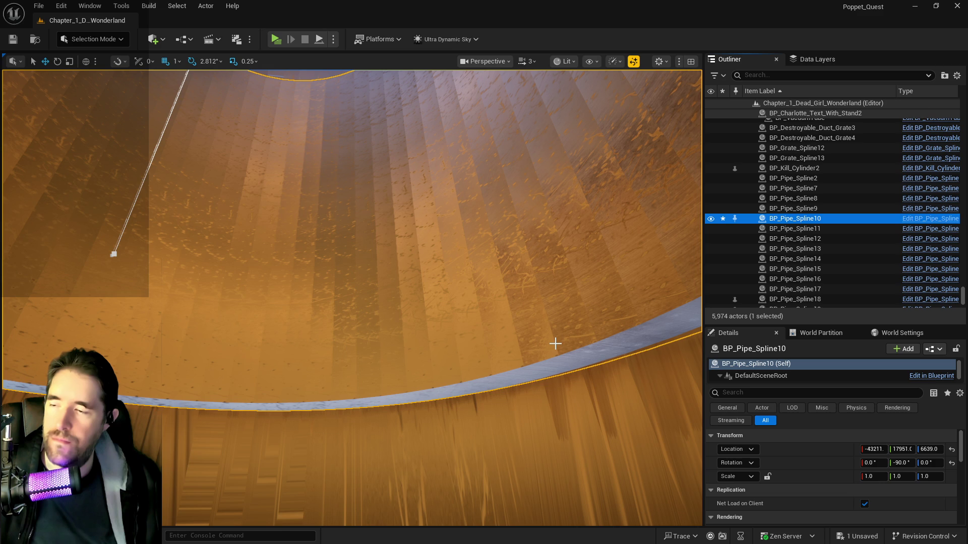
pyautogui.click(564, 368)
pyautogui.press('f')
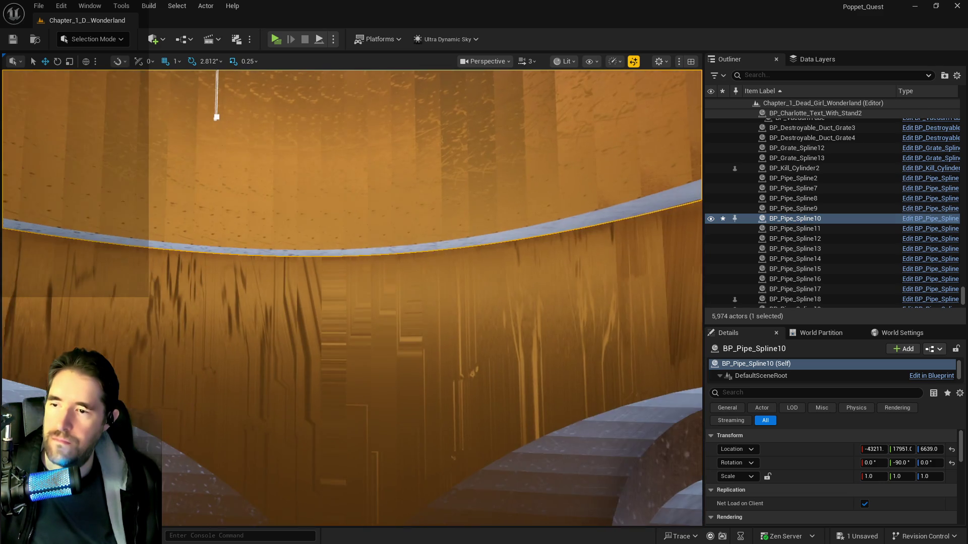
# Scale BP_Pipe_Spline10 uniformly to 0.8 with the scale lock, then unlock the axes
pyautogui.click(767, 476)
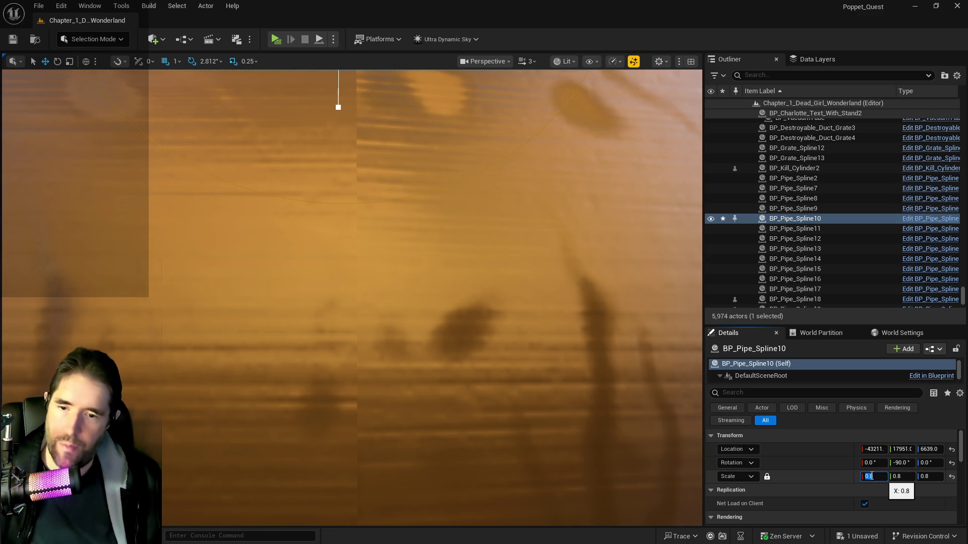
pyautogui.moveTo(319, 312)
pyautogui.mouseDown()
pyautogui.moveTo(338, 257)
pyautogui.moveTo(378, 235)
pyautogui.moveTo(333, 204)
pyautogui.moveTo(358, 213)
pyautogui.mouseUp()
pyautogui.moveTo(356, 248); pyautogui.dragTo(355, 263)
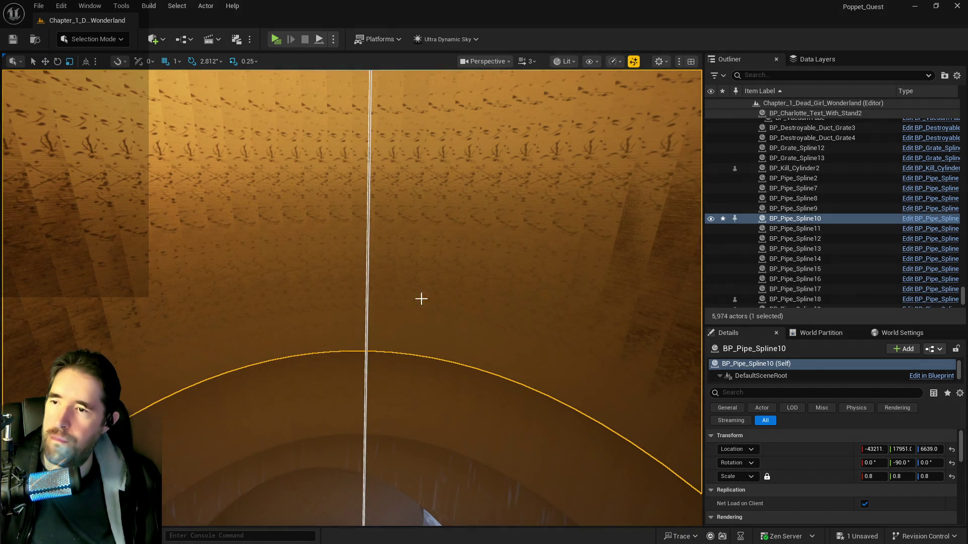
pyautogui.click(768, 477)
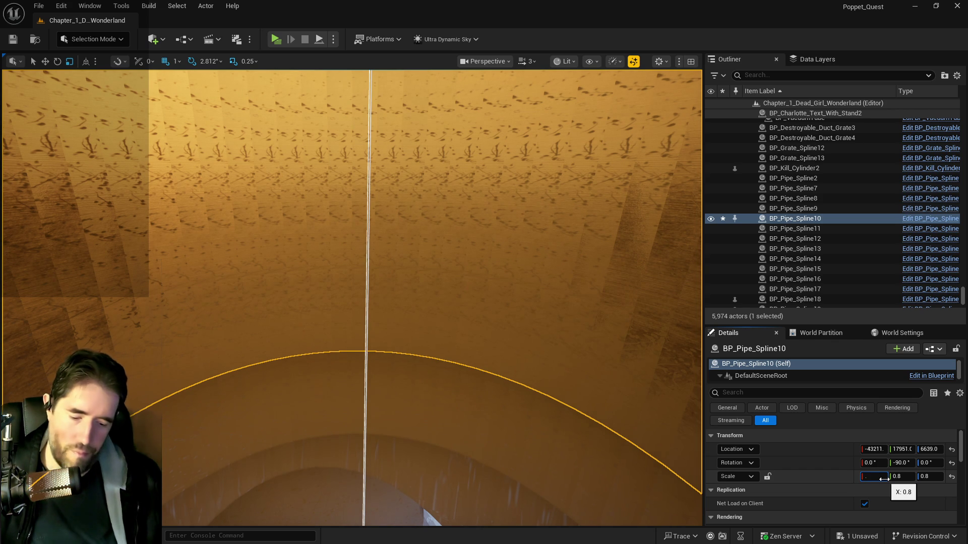
pyautogui.write('0.4')
# Flatten BP_Pipe_Spline10 along X into a thin ring and lower it slightly
pyautogui.press('Return')
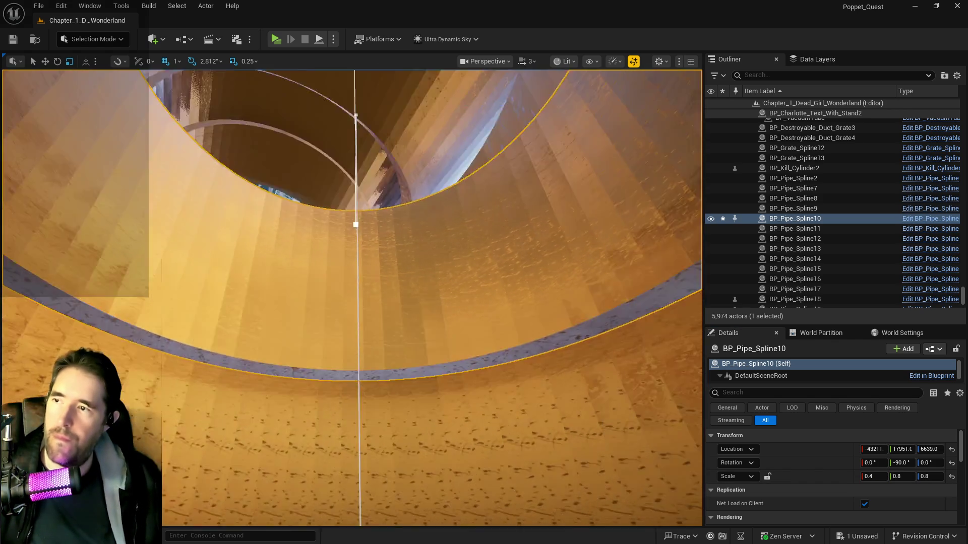
pyautogui.moveTo(356, 264); pyautogui.dragTo(356, 289)
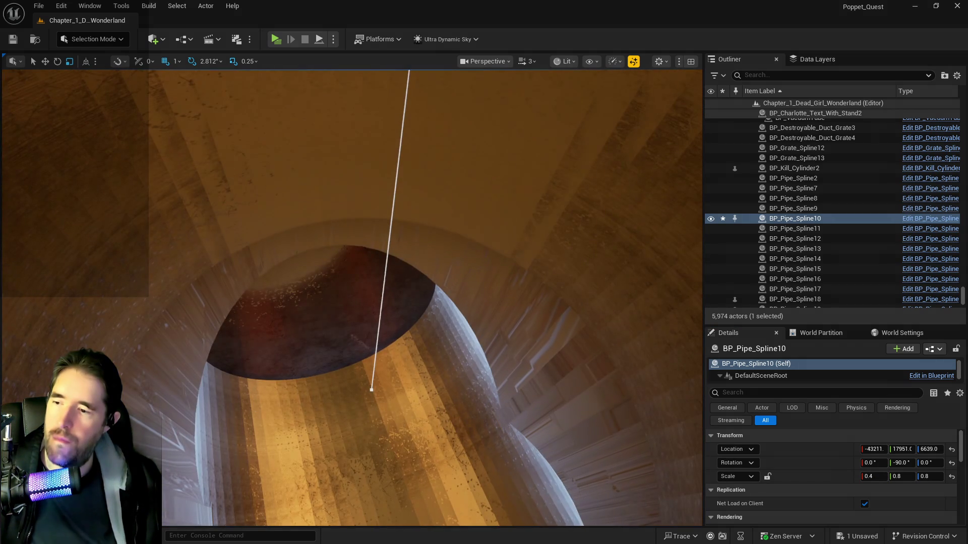
pyautogui.press('f')
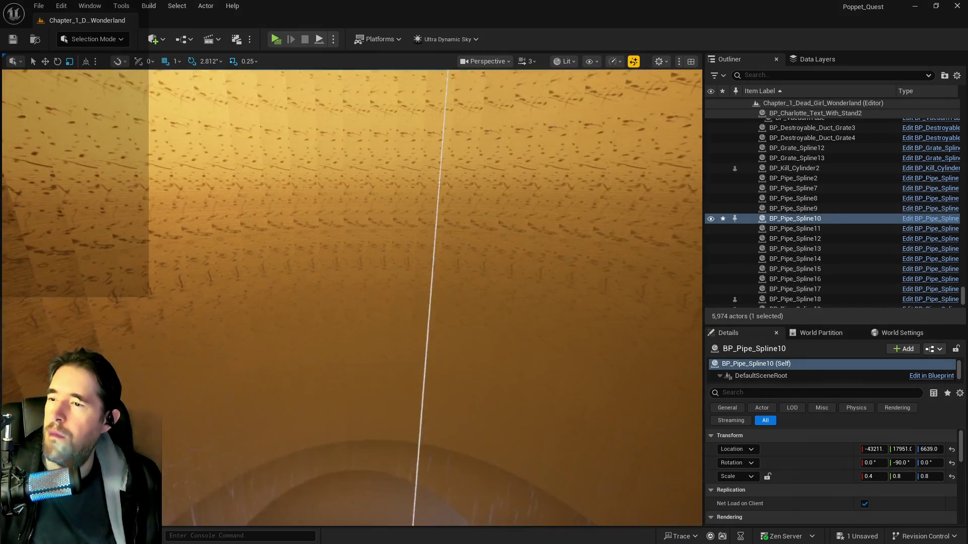
pyautogui.moveTo(372, 341); pyautogui.dragTo(372, 341)
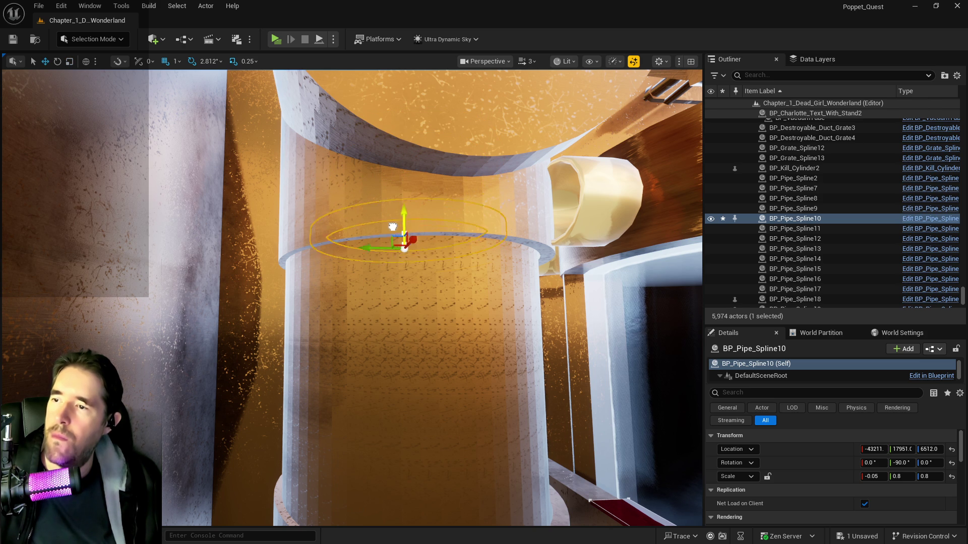
pyautogui.moveTo(396, 333)
pyautogui.mouseDown()
pyautogui.moveTo(324, 393)
pyautogui.moveTo(423, 187)
pyautogui.moveTo(421, 504)
pyautogui.mouseUp()
pyautogui.moveTo(353, 297); pyautogui.dragTo(332, 317)
pyautogui.moveTo(390, 302)
pyautogui.mouseDown()
pyautogui.moveTo(390, 367)
pyautogui.moveTo(390, 331)
pyautogui.moveTo(365, 350)
pyautogui.mouseUp()
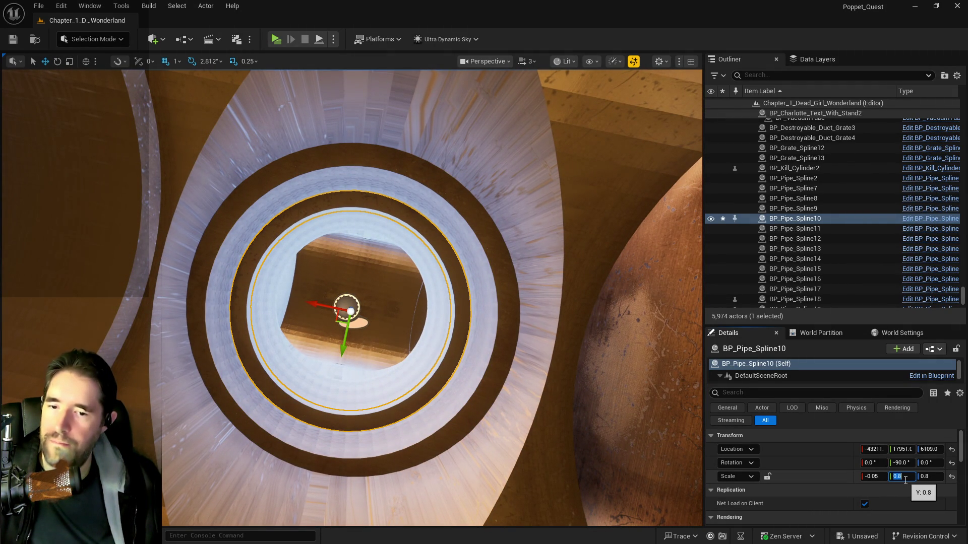
pyautogui.write('9')
# Set the ring's Y and Z scale to 0.9, lower it, and Alt-drag a copy upward
pyautogui.press('Return')
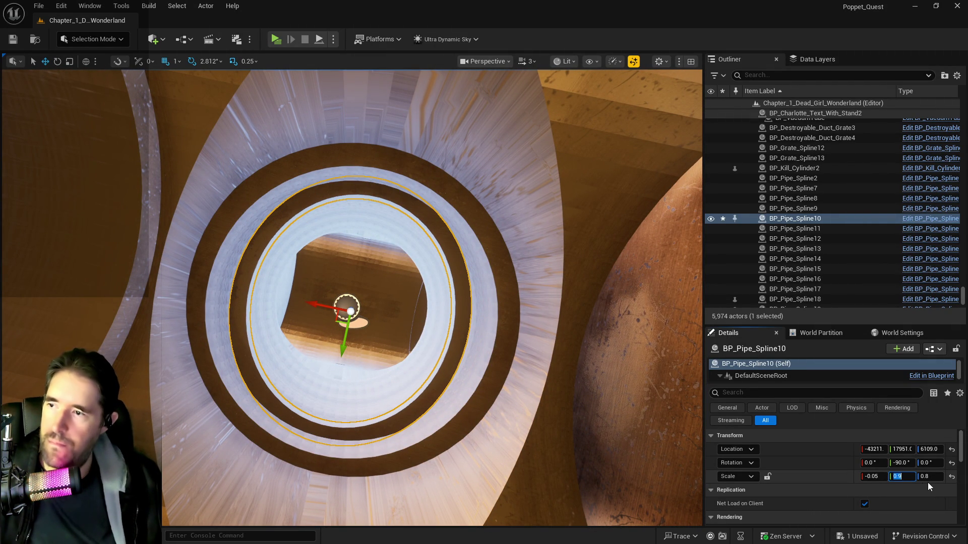
pyautogui.write('.9')
pyautogui.press('Return')
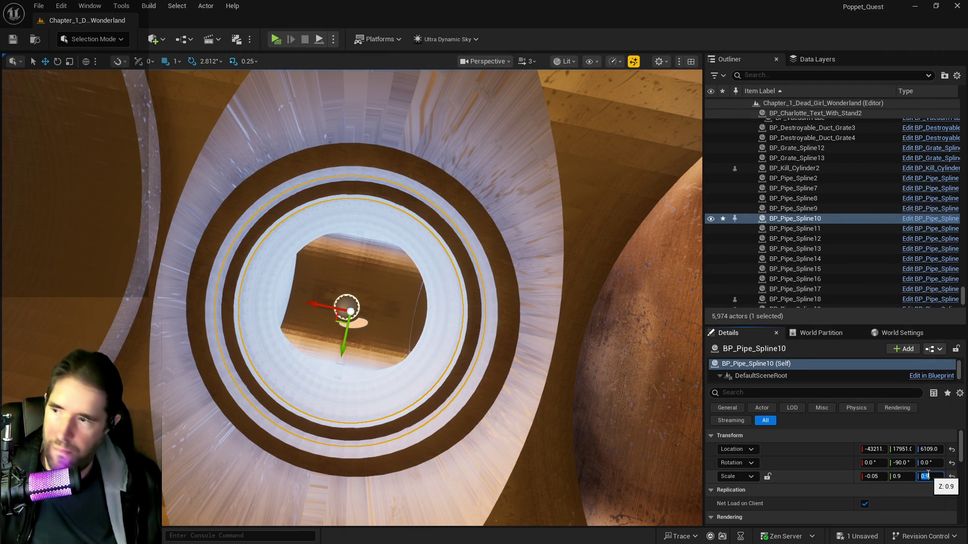
pyautogui.moveTo(480, 372)
pyautogui.mouseDown()
pyautogui.moveTo(429, 328)
pyautogui.moveTo(454, 343)
pyautogui.moveTo(444, 303)
pyautogui.moveTo(423, 278)
pyautogui.mouseUp()
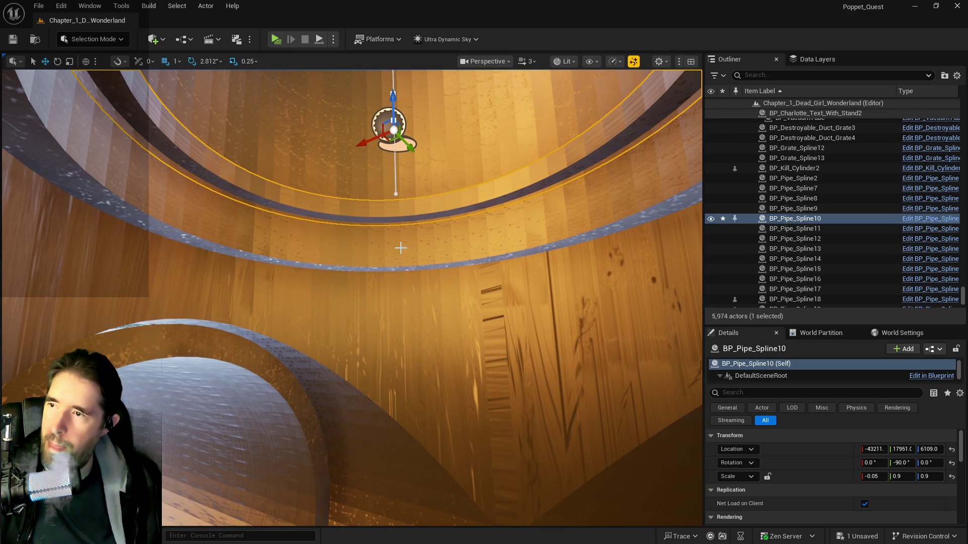
pyautogui.moveTo(394, 99)
pyautogui.mouseDown()
pyautogui.moveTo(371, 175)
pyautogui.moveTo(371, 152)
pyautogui.mouseUp()
pyautogui.moveTo(342, 322)
pyautogui.mouseDown()
pyautogui.moveTo(344, 120)
pyautogui.moveTo(353, 151)
pyautogui.moveTo(340, 65)
pyautogui.mouseUp()
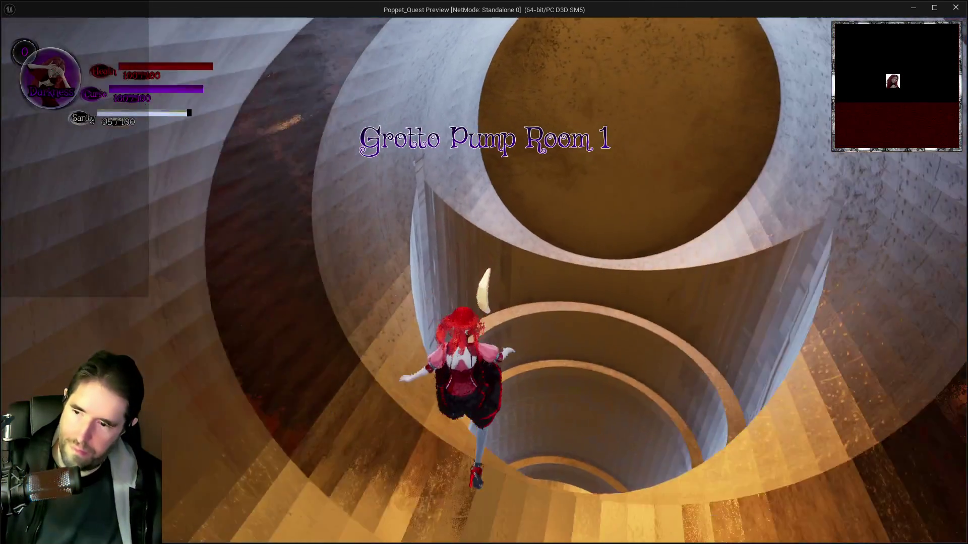
# In the standalone preview, run into the tunnel and jump-glide up the spiral shaft, then return to the editor
pyautogui.press('Tab')
pyautogui.press('Tab')
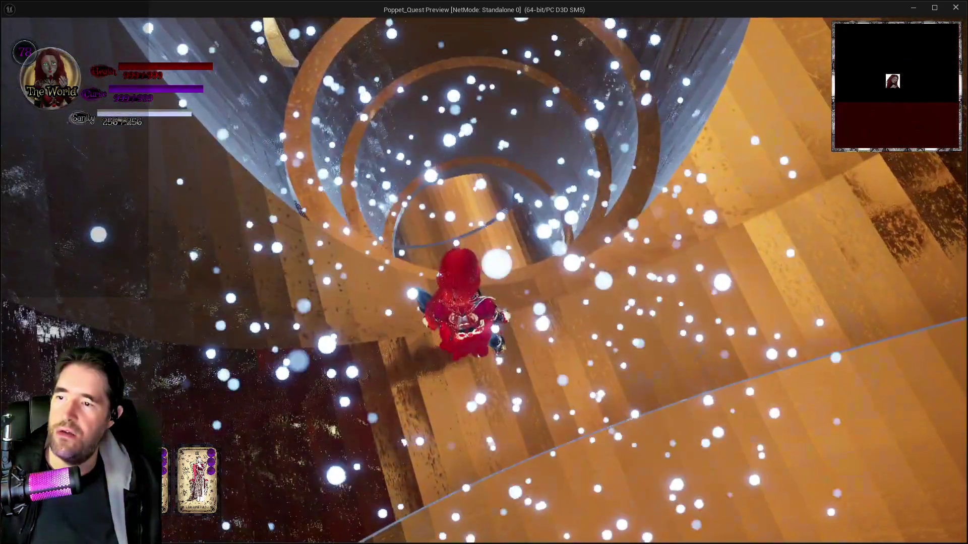
pyautogui.press('w')
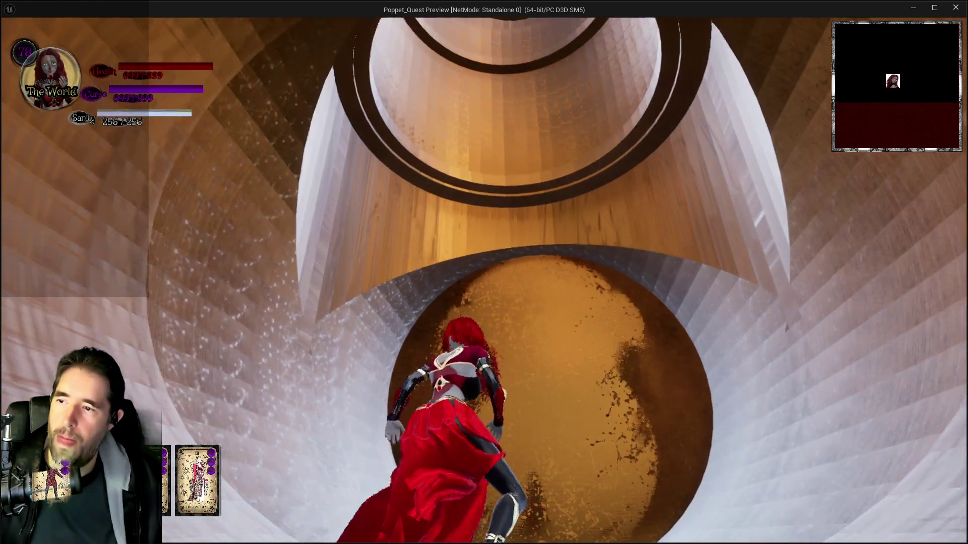
pyautogui.press('space')
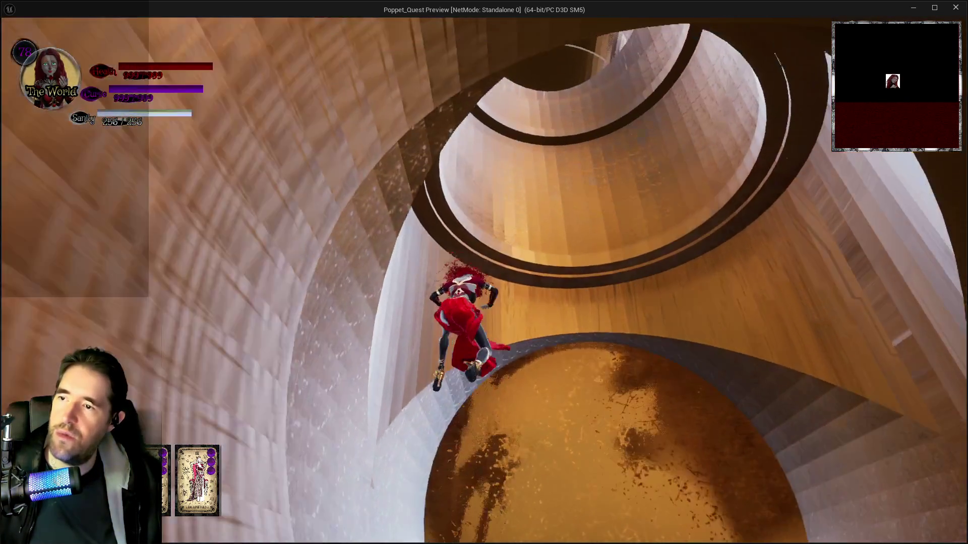
pyautogui.press('space')
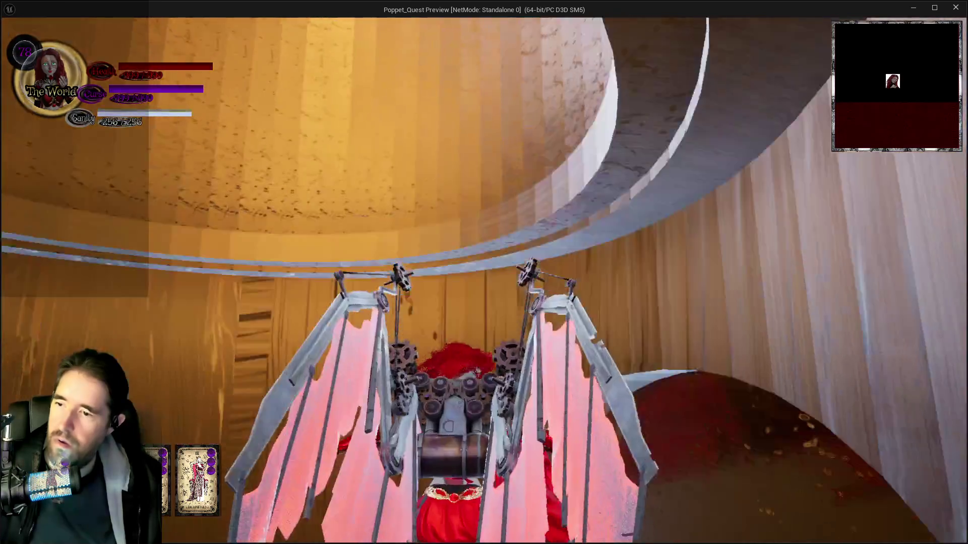
pyautogui.press('space')
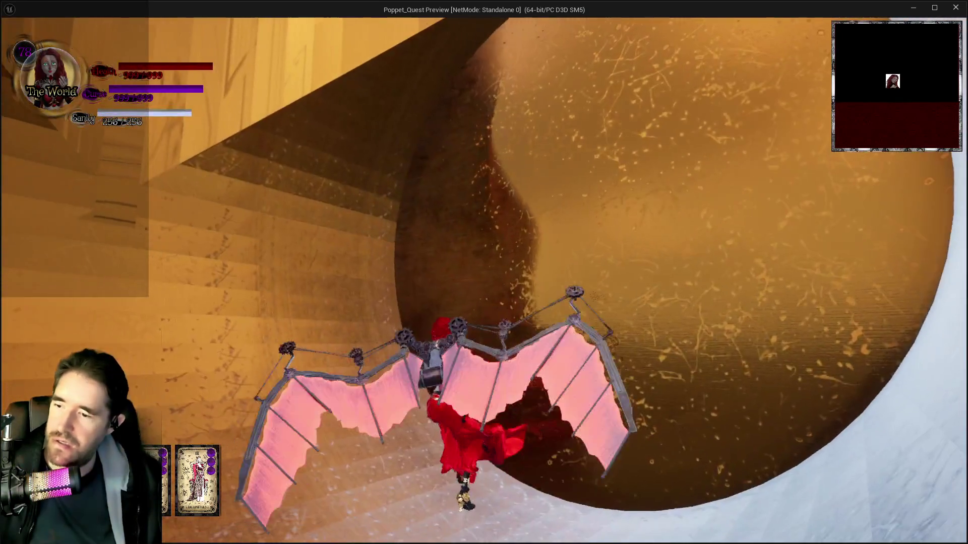
pyautogui.press('space')
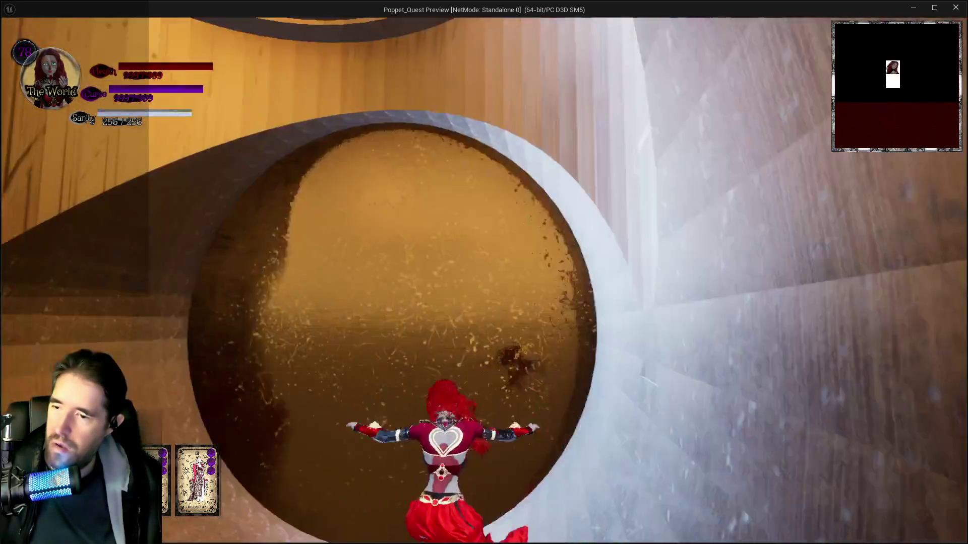
pyautogui.hotkey('alt', 'Tab')
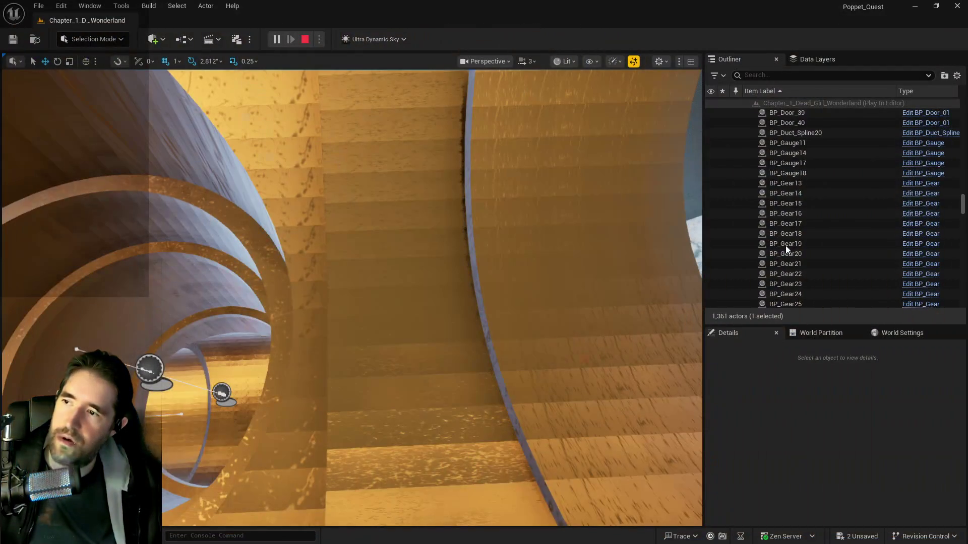
# Stop play and set BP_Pipe_Spline20's Y and Z scale to 0.85
pyautogui.press('Escape')
pyautogui.press('f')
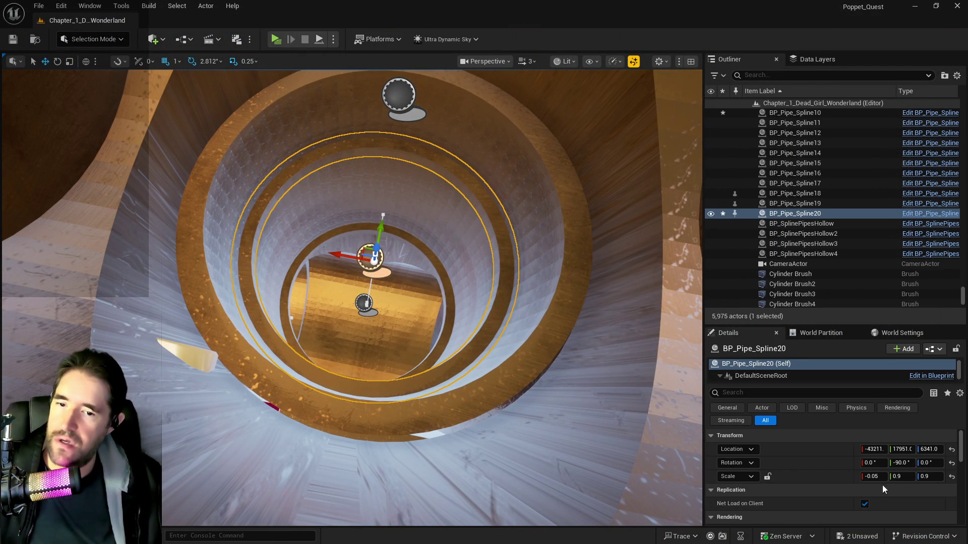
pyautogui.write('5')
pyautogui.press('Return')
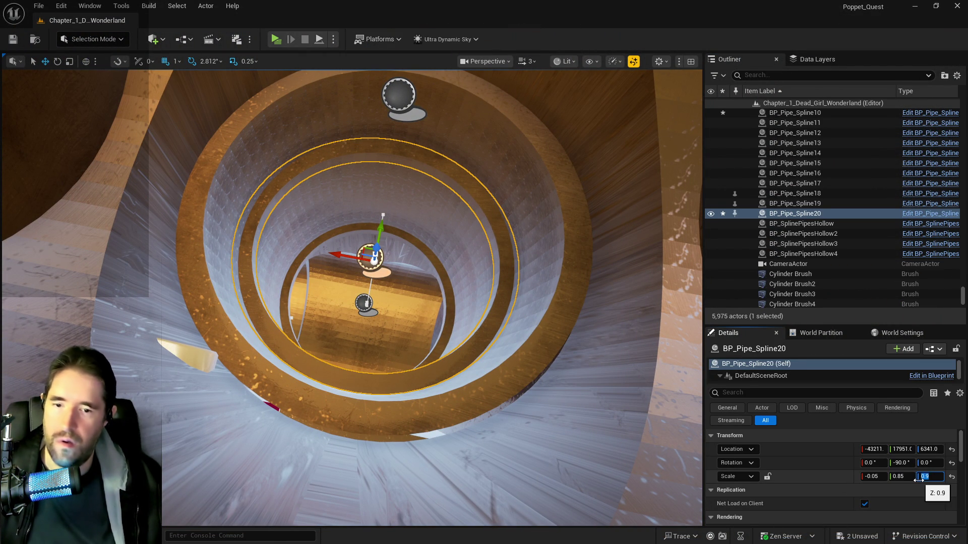
pyautogui.write('.85')
pyautogui.press('Return')
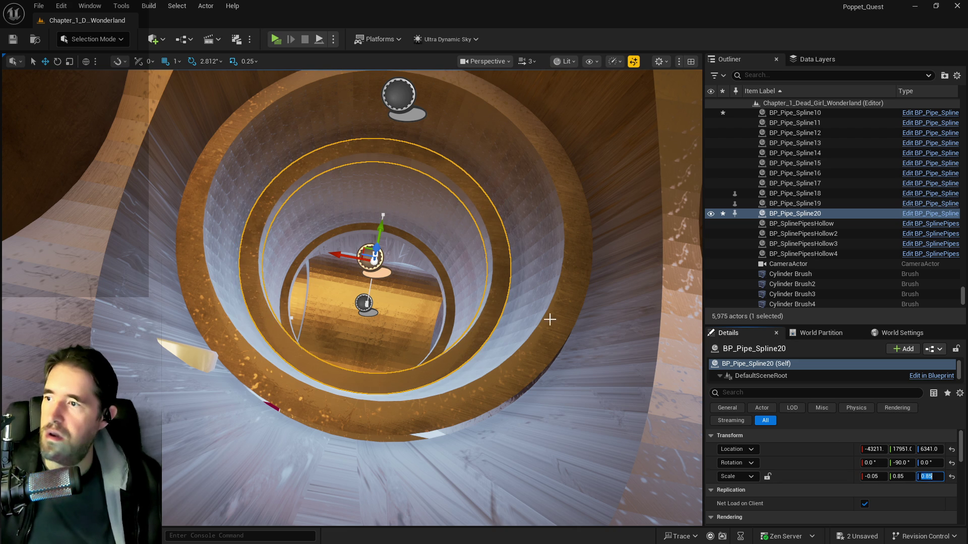
pyautogui.scroll(-3, 556, 320)
pyautogui.scroll(3, 492, 294)
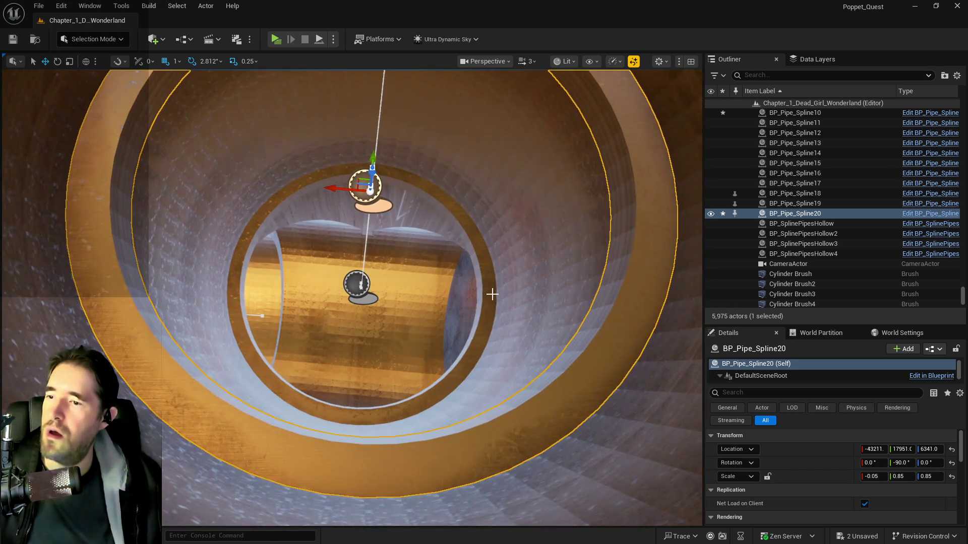
# Set BP_Pipe_Spline10's Y and Z scale to 0.85 and fly down the pipe to check the rings
pyautogui.click(493, 294)
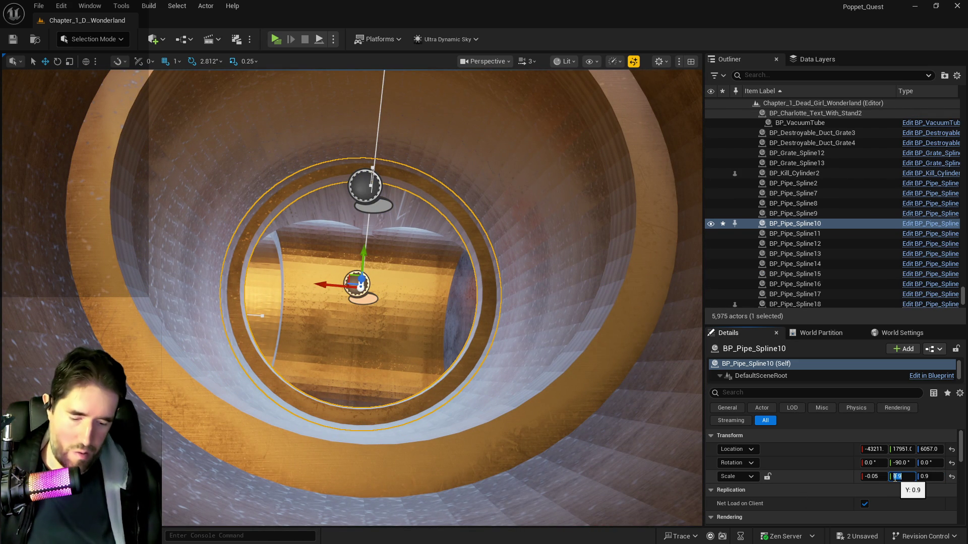
pyautogui.write('0.85')
pyautogui.press('Return')
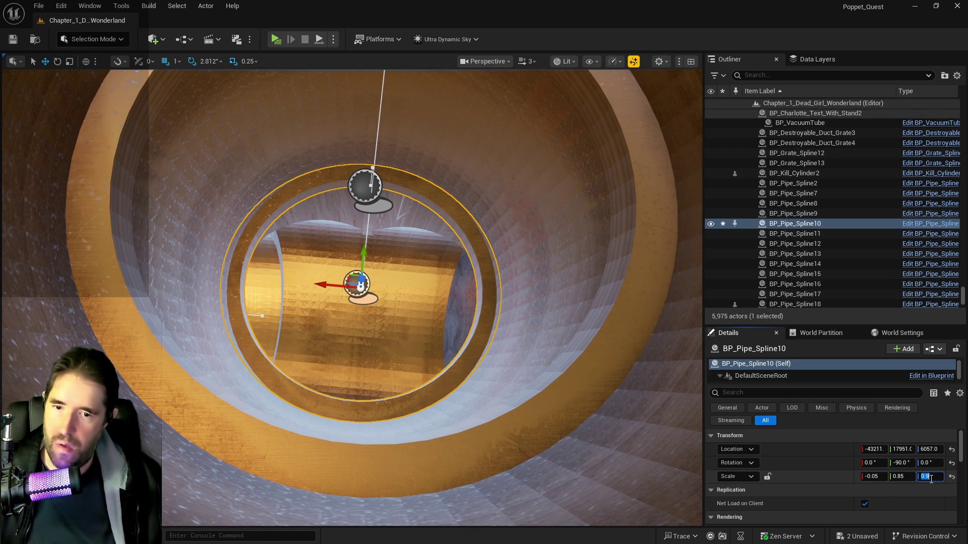
pyautogui.write('0.85')
pyautogui.press('Return')
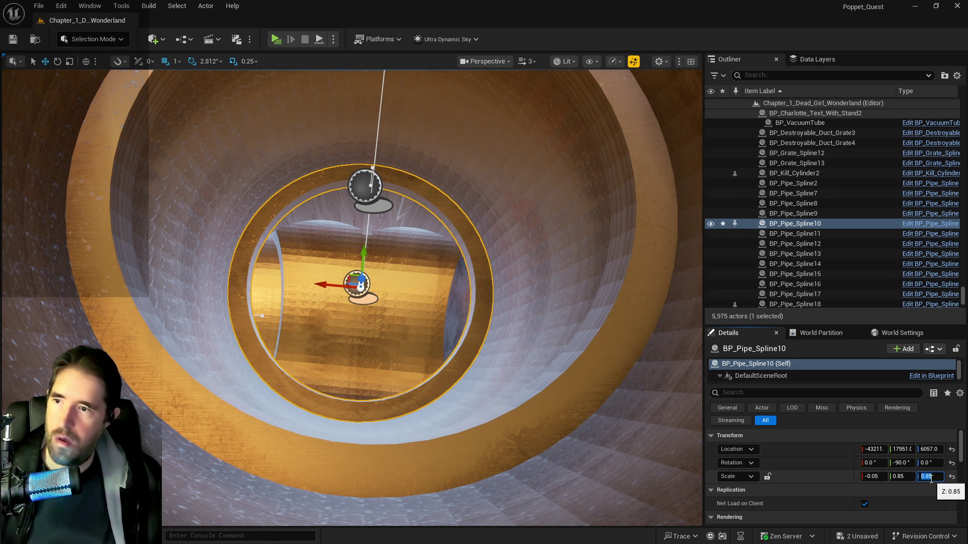
pyautogui.scroll(10, 306, 320)
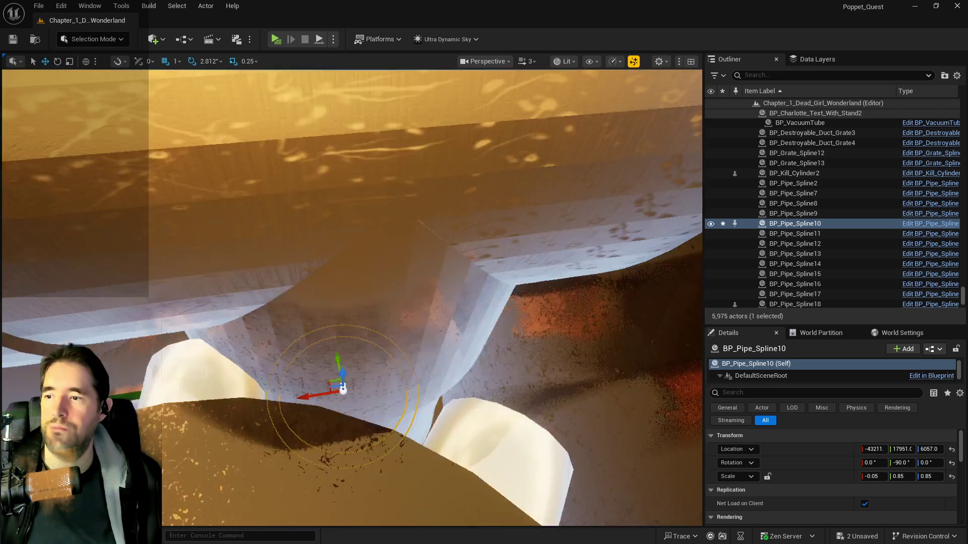
pyautogui.moveTo(306, 320)
pyautogui.mouseDown()
pyautogui.moveTo(343, 318)
pyautogui.moveTo(353, 303)
pyautogui.mouseUp()
pyautogui.scroll(-8, 305, 320)
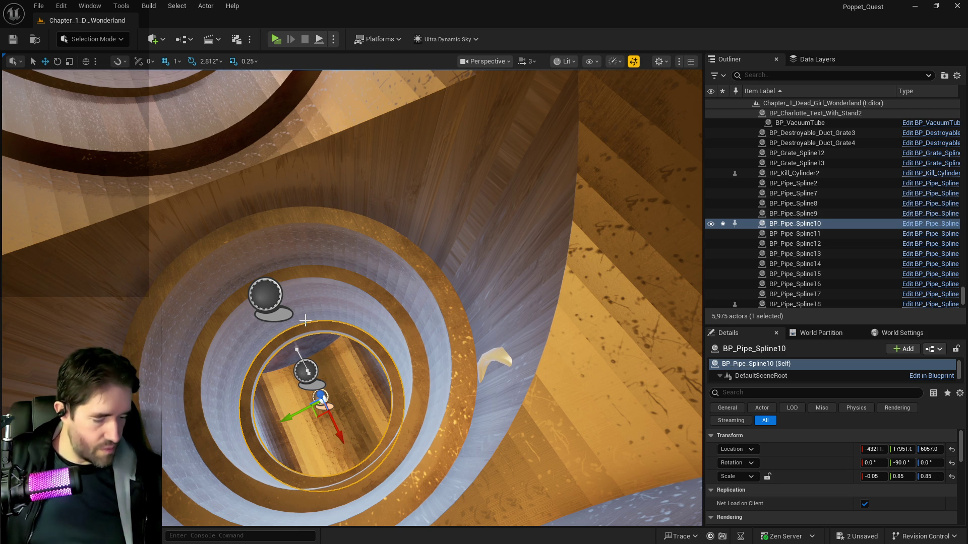
pyautogui.moveTo(101, 253); pyautogui.dragTo(101, 171)
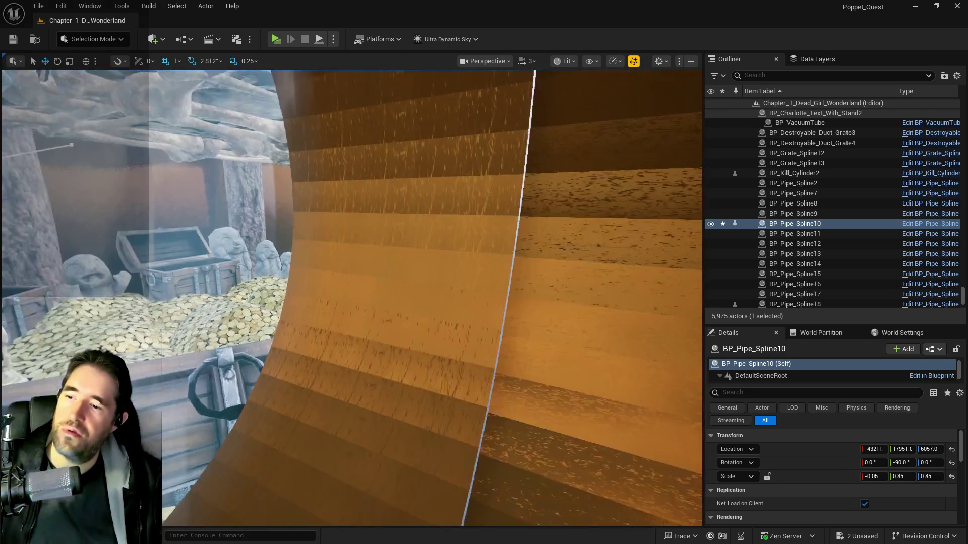
pyautogui.moveTo(289, 174); pyautogui.dragTo(288, 174)
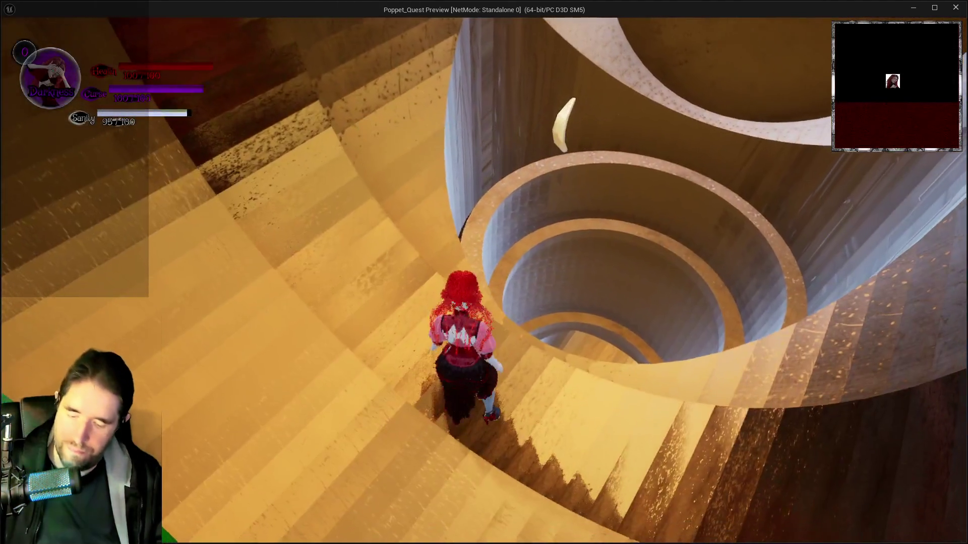
# Dismiss the card overlay and jump-glide the character up the shaft toward the treasure room
pyautogui.press('i')
pyautogui.click(347, 460)
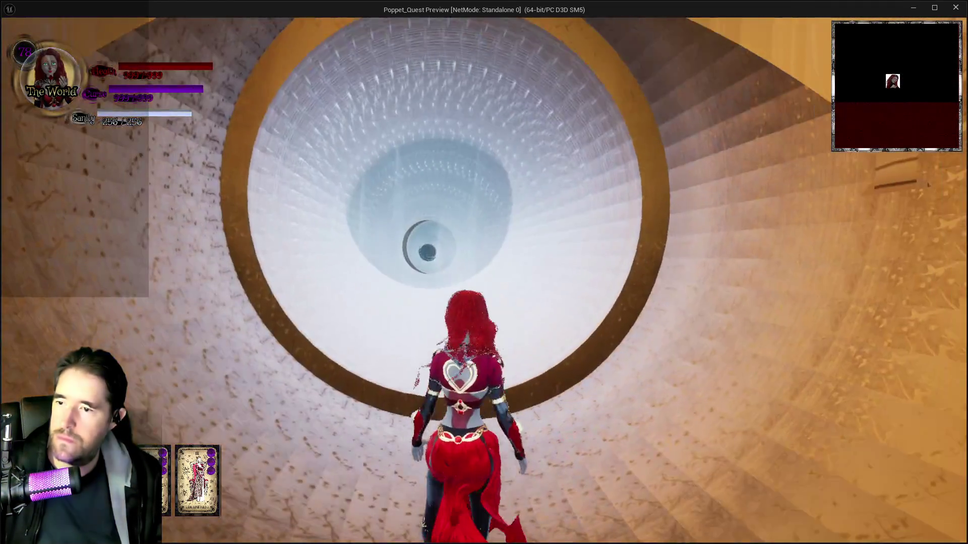
pyautogui.press('space')
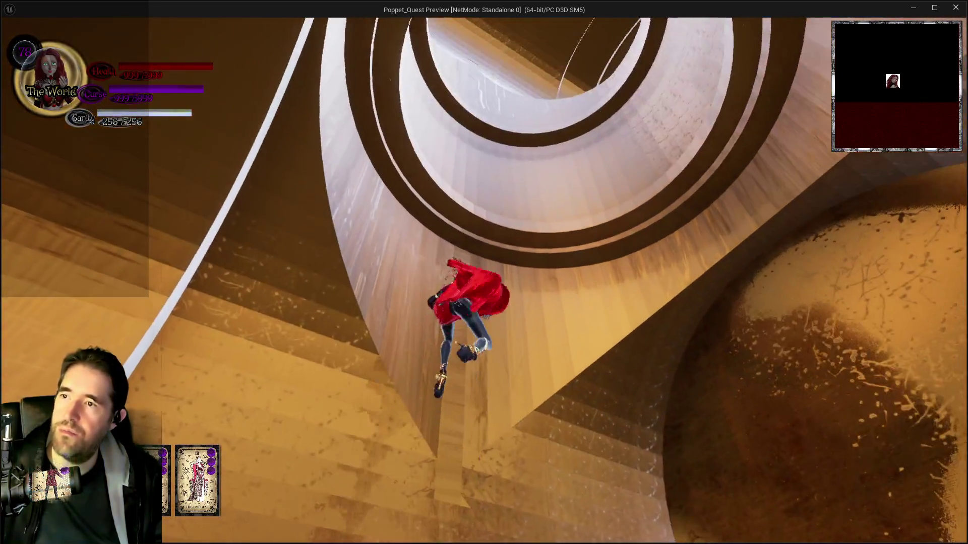
pyautogui.press('space')
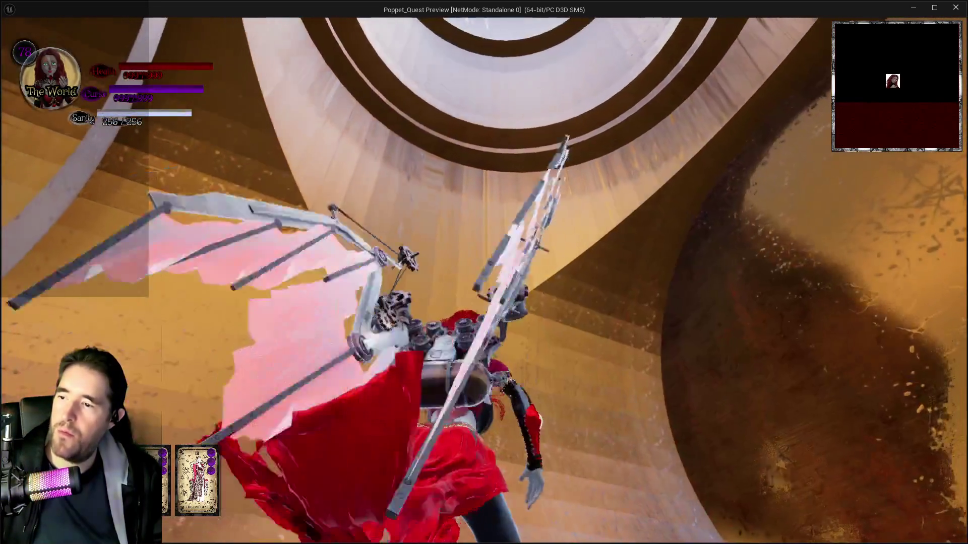
pyautogui.press('space')
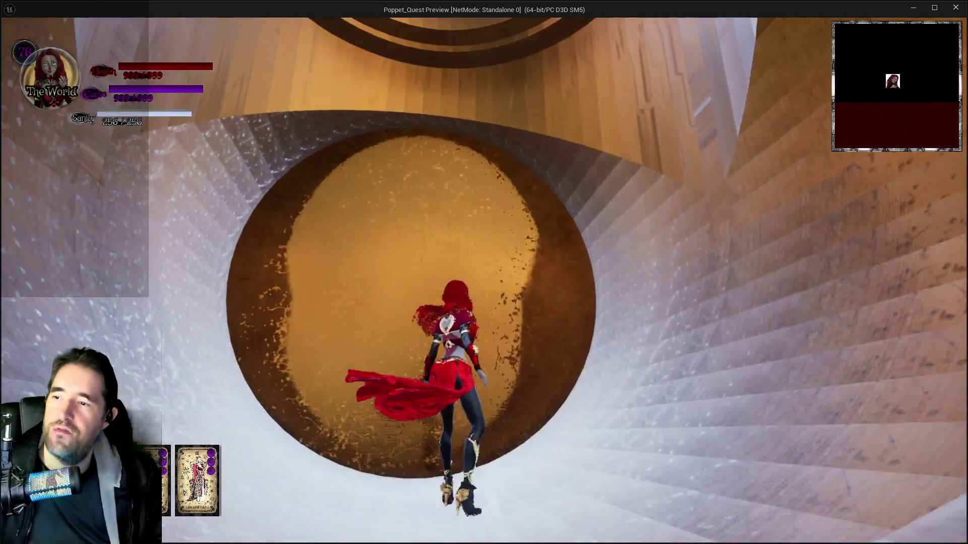
pyautogui.press('space')
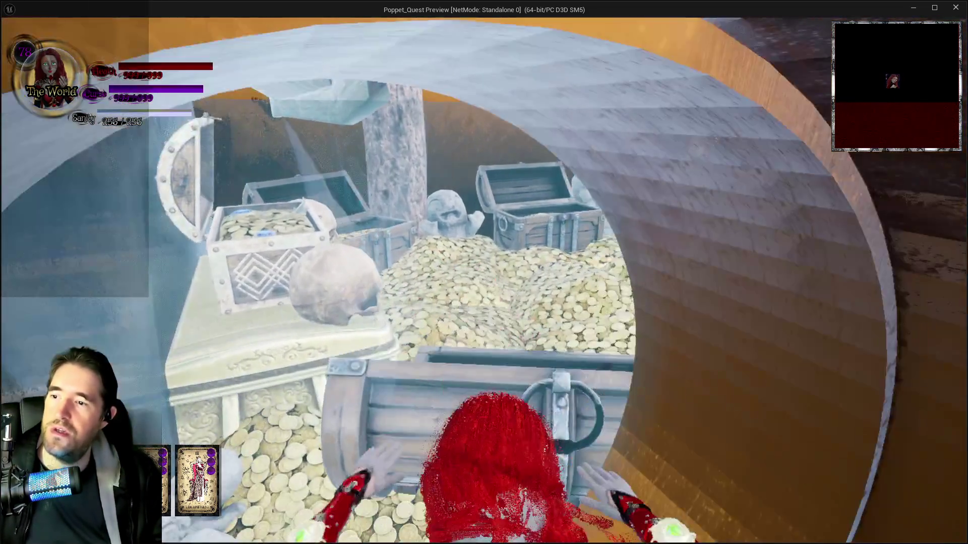
# Glide through the lower tunnel with the wings deployed, then close the game preview
pyautogui.press('space')
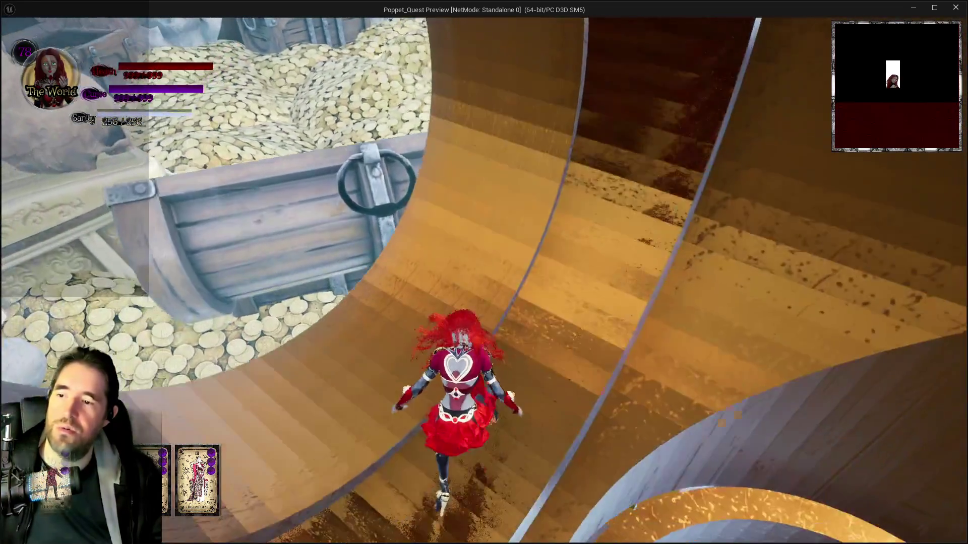
pyautogui.press('space')
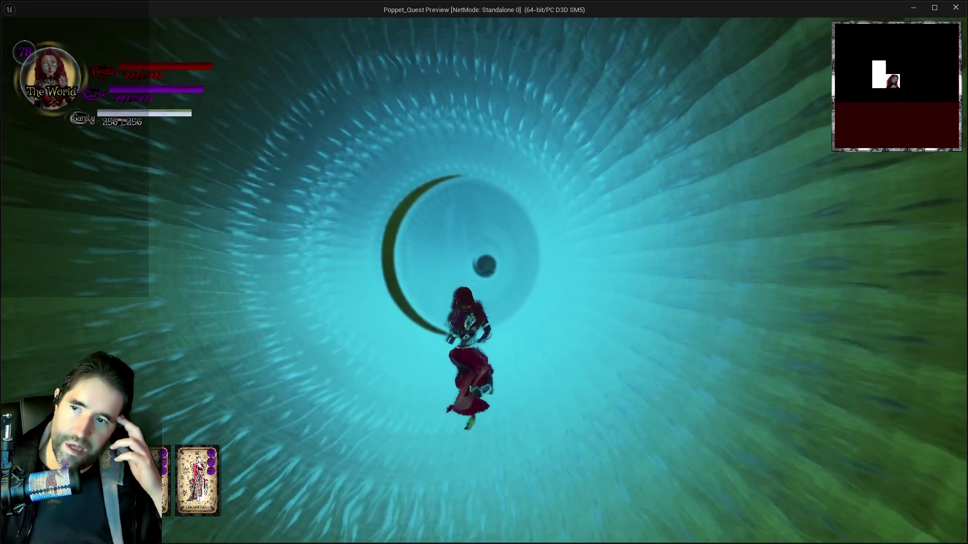
pyautogui.press('Escape')
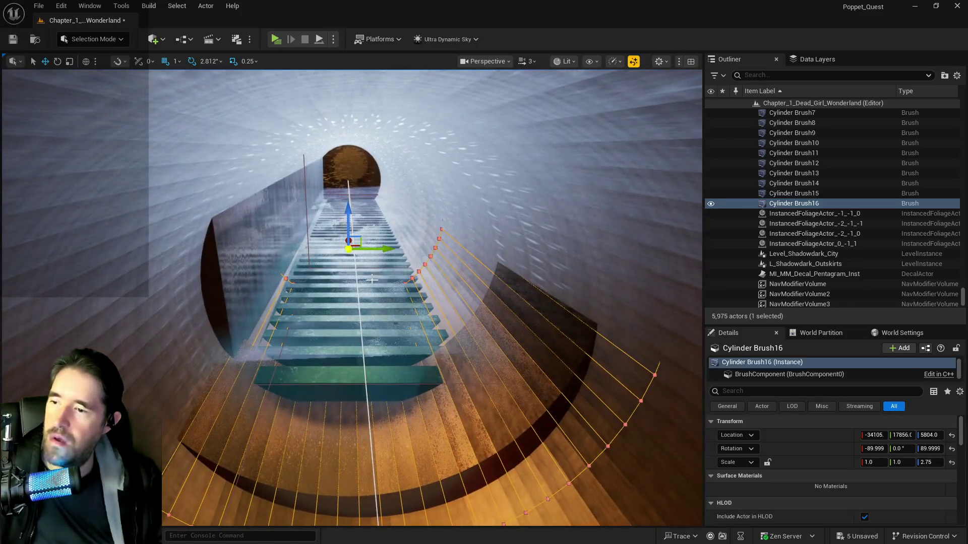
# Nudge Cylinder Brush16 along Y and lengthen BP_Pipe_Spline19 by dragging its end point outward
pyautogui.moveTo(381, 248); pyautogui.dragTo(375, 249)
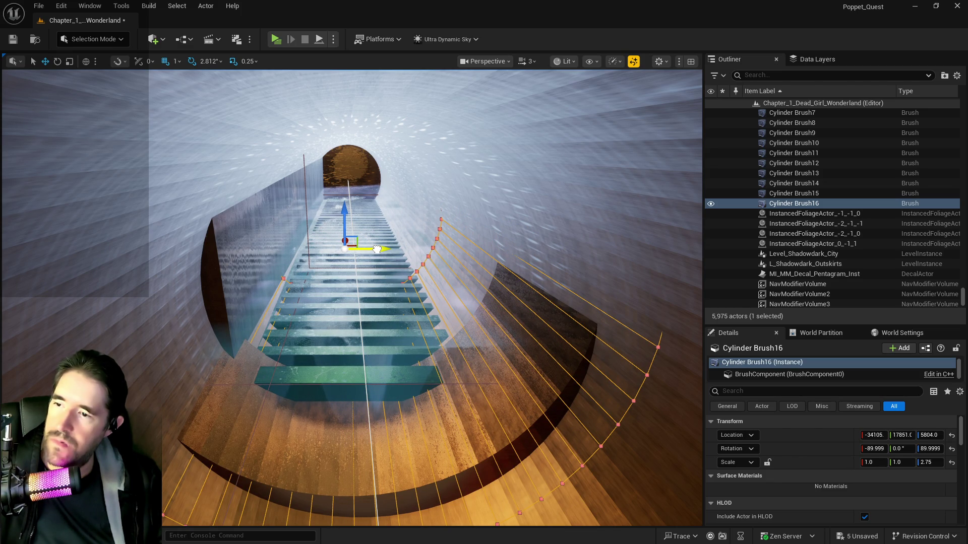
pyautogui.moveTo(345, 245)
pyautogui.mouseDown()
pyautogui.moveTo(45, 213)
pyautogui.moveTo(403, 221)
pyautogui.moveTo(342, 162)
pyautogui.moveTo(294, 141)
pyautogui.moveTo(366, 119)
pyautogui.moveTo(398, 134)
pyautogui.moveTo(383, 136)
pyautogui.mouseUp()
pyautogui.click(324, 146)
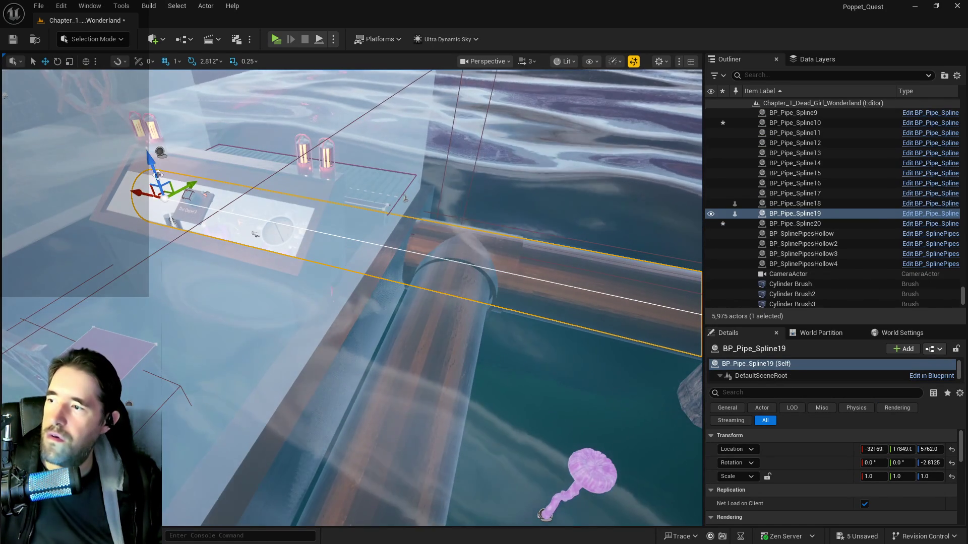
pyautogui.click(154, 198)
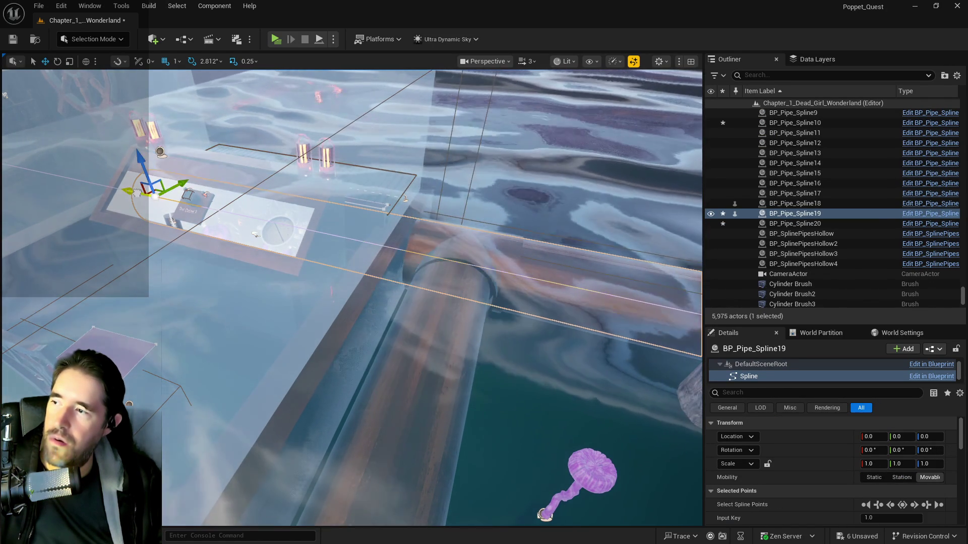
pyautogui.moveTo(154, 196); pyautogui.dragTo(198, 214)
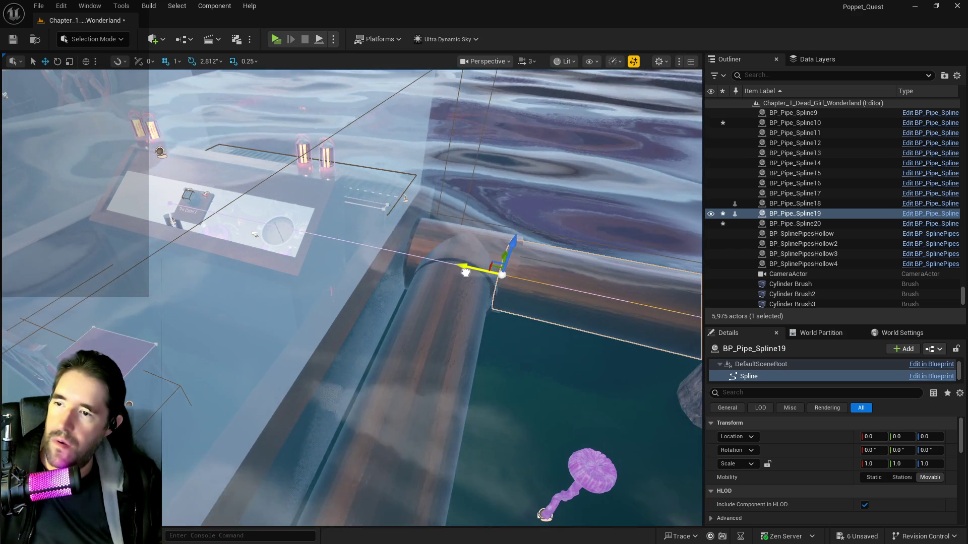
pyautogui.moveTo(463, 272); pyautogui.dragTo(470, 273)
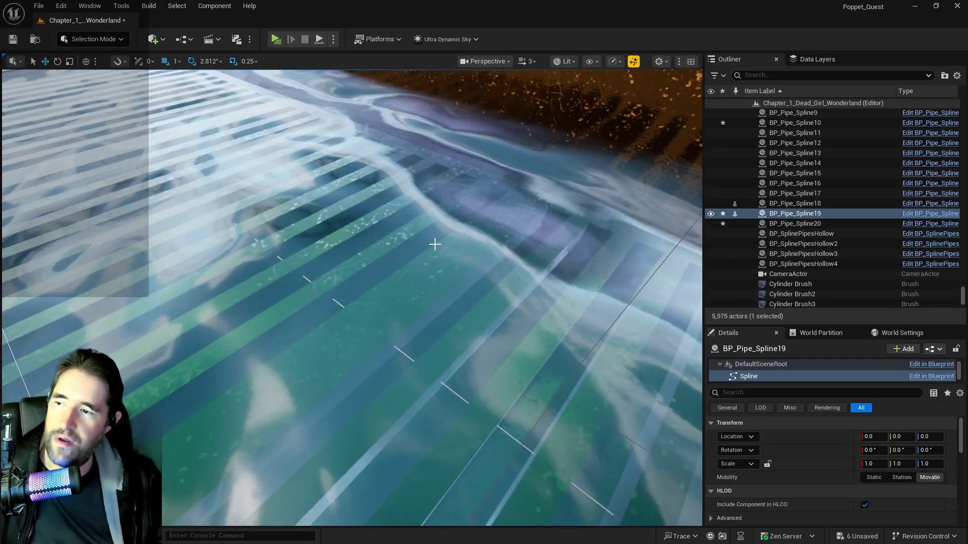
pyautogui.click(417, 244)
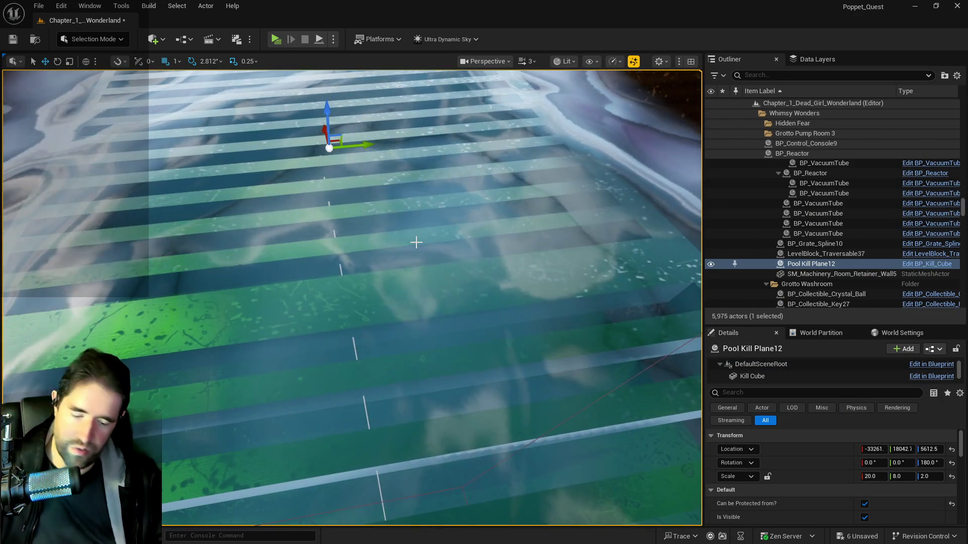
# Delete Pool Kill Plane12 and the grate above the pool
pyautogui.press('Delete')
pyautogui.click(401, 273)
pyautogui.press('Delete')
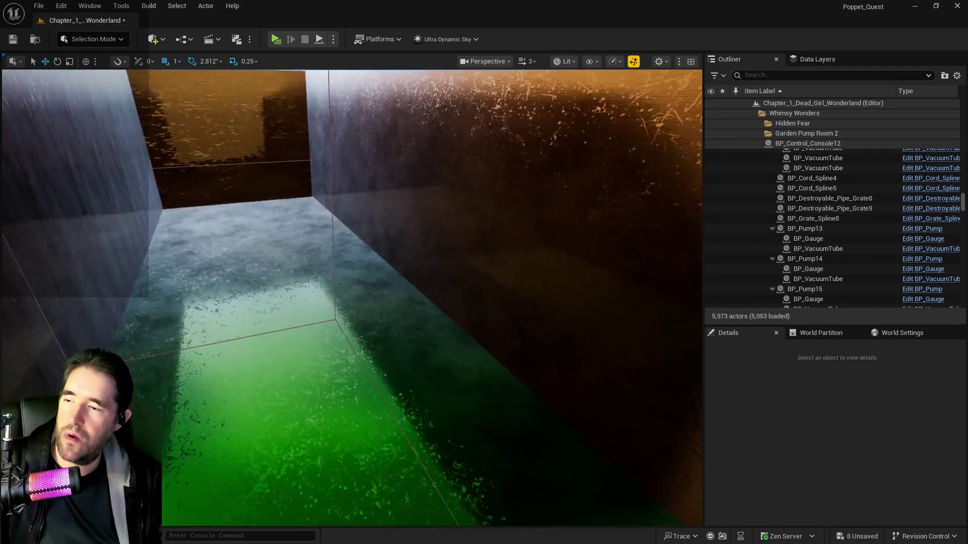
# Select BP_Kill_Cylinder2 below the green corridor and frame it in view
pyautogui.moveTo(353, 298); pyautogui.dragTo(262, 298)
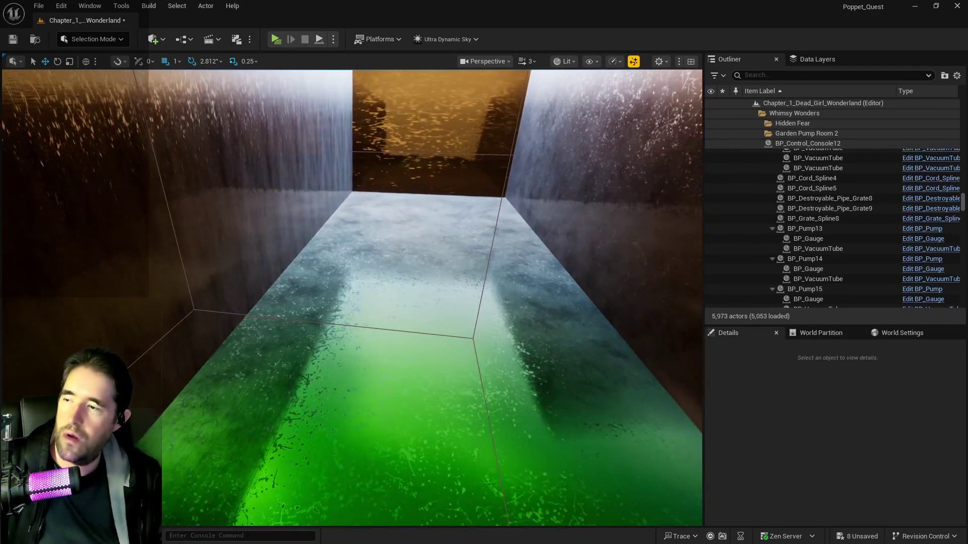
pyautogui.click(473, 340)
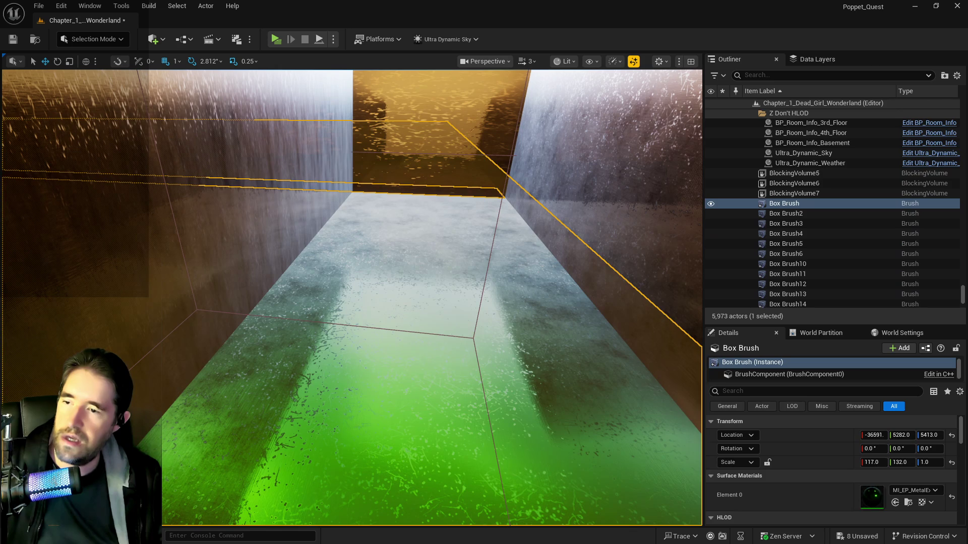
pyautogui.click(474, 339)
pyautogui.click(473, 339)
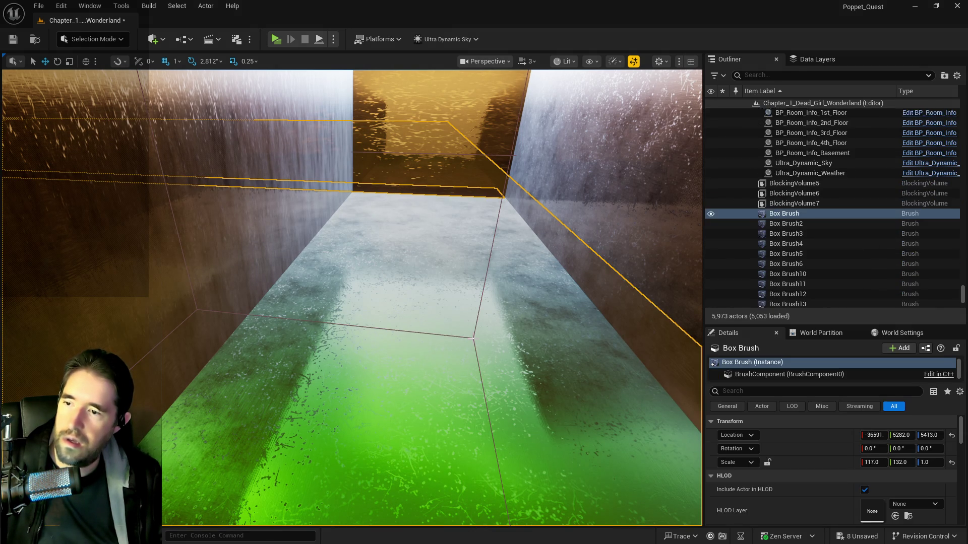
pyautogui.click(473, 339)
pyautogui.moveTo(463, 334)
pyautogui.mouseDown()
pyautogui.moveTo(464, 353)
pyautogui.moveTo(439, 383)
pyautogui.mouseUp()
pyautogui.press('f')
pyautogui.scroll(3, 352, 297)
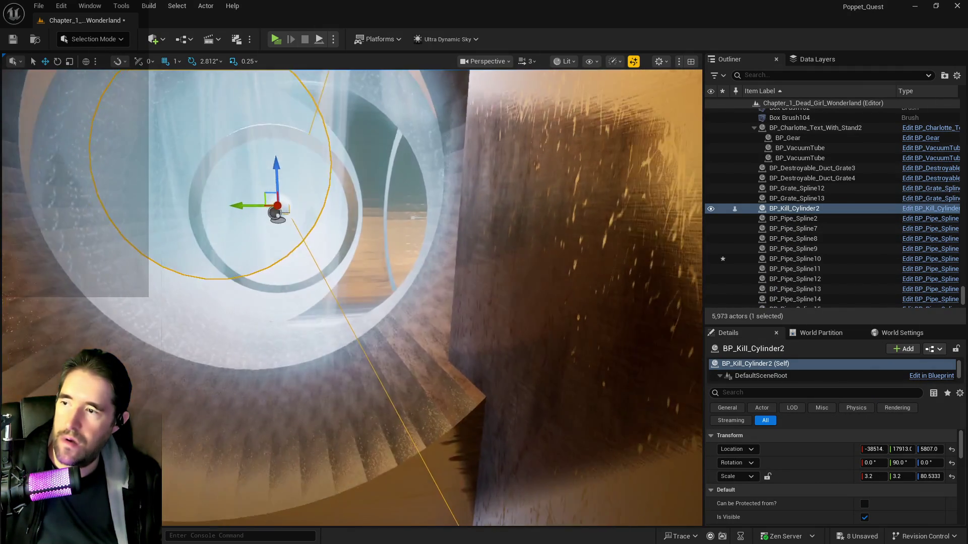
pyautogui.scroll(-5, 352, 297)
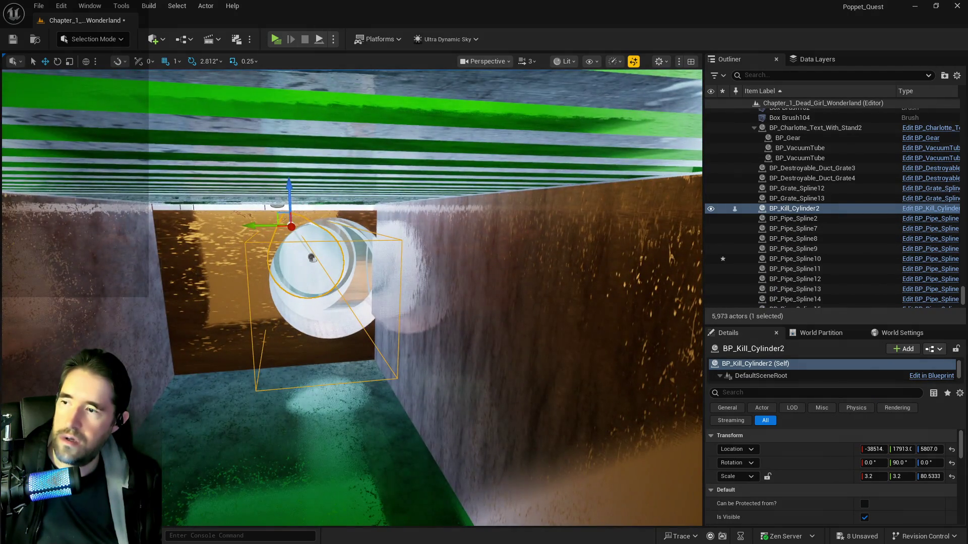
pyautogui.press('Right')
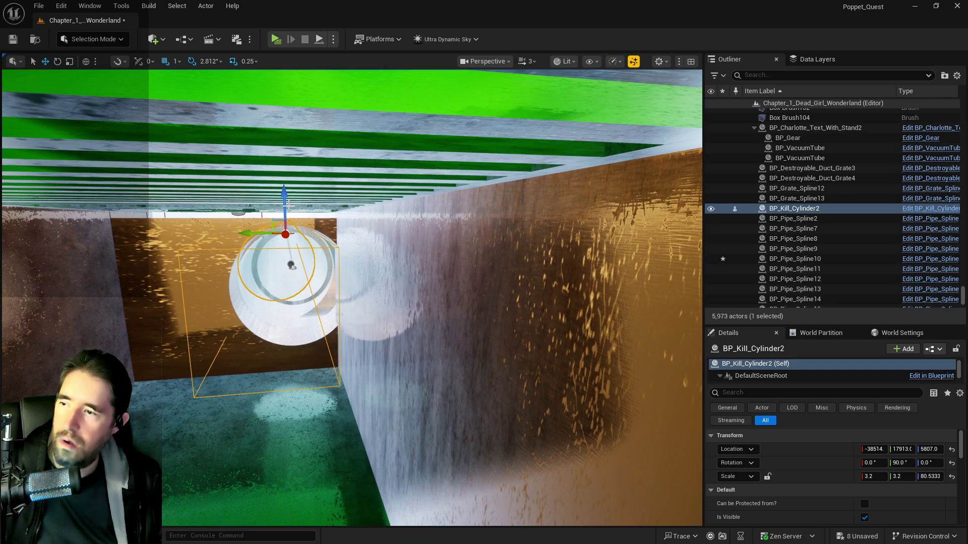
# Lower BP_Kill_Cylinder2 to Z 5721 and nudge it along Y inside the pipe
pyautogui.moveTo(282, 201); pyautogui.dragTo(282, 202)
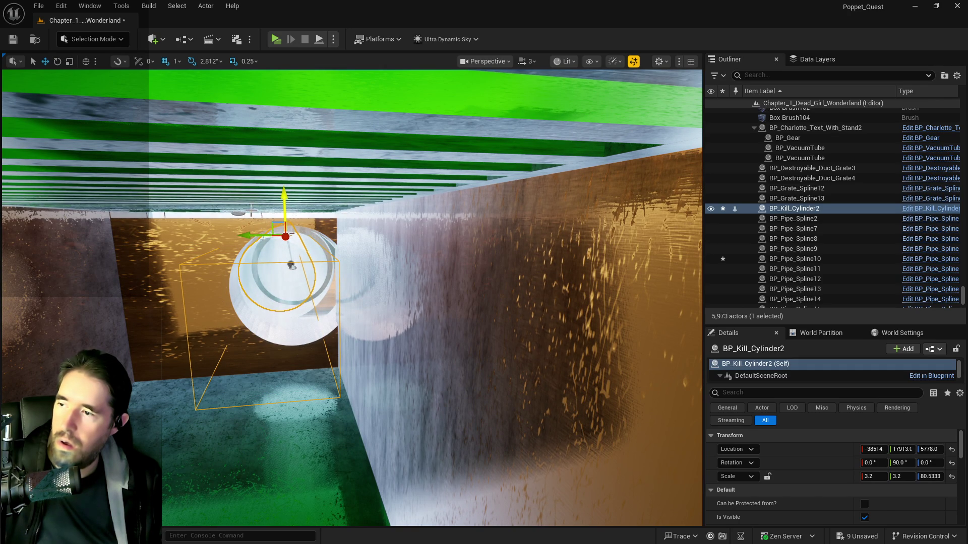
pyautogui.moveTo(250, 235); pyautogui.dragTo(258, 235)
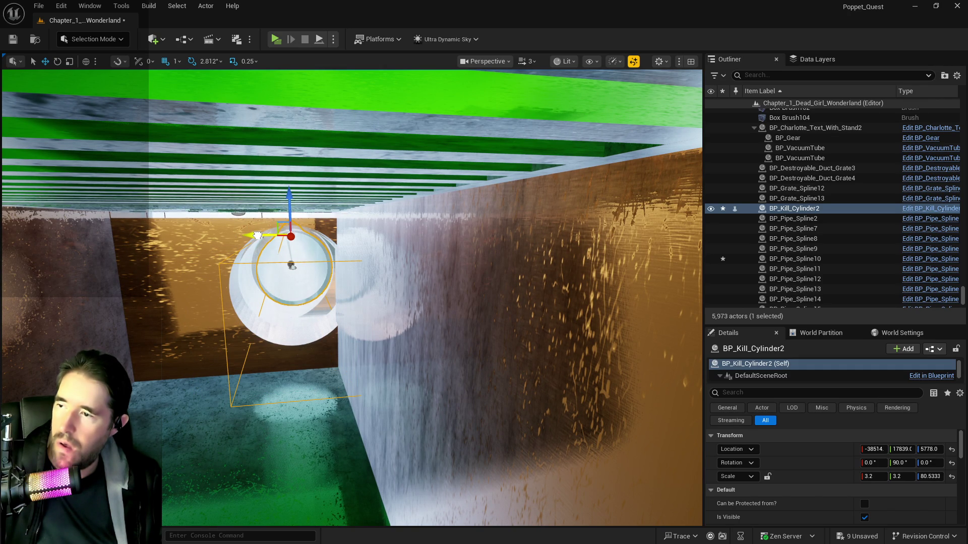
pyautogui.press('Up')
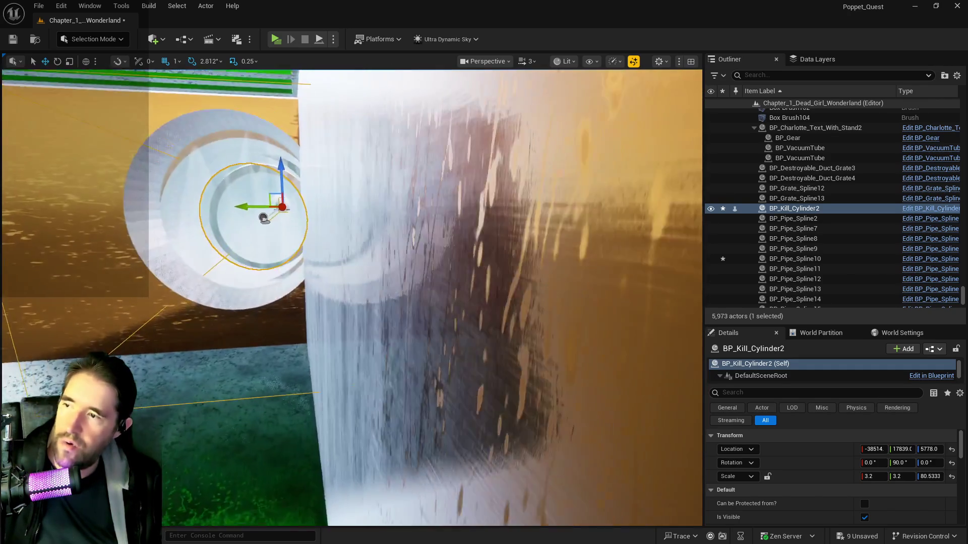
pyautogui.press('f')
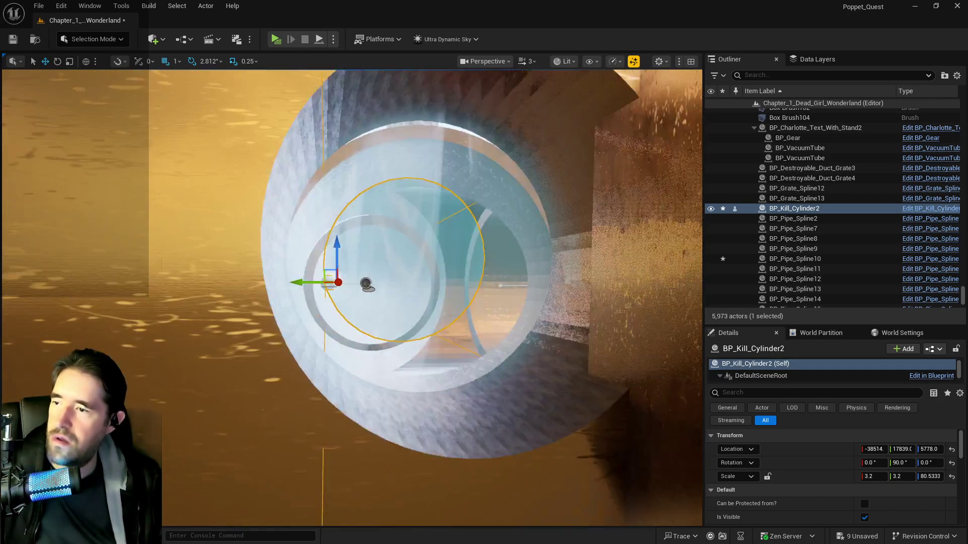
pyautogui.press('Right')
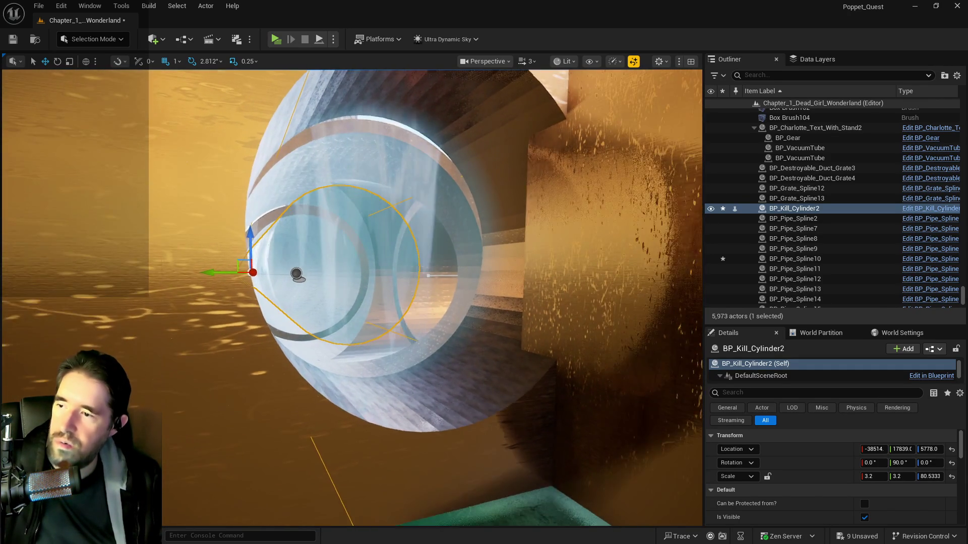
pyautogui.press('Up')
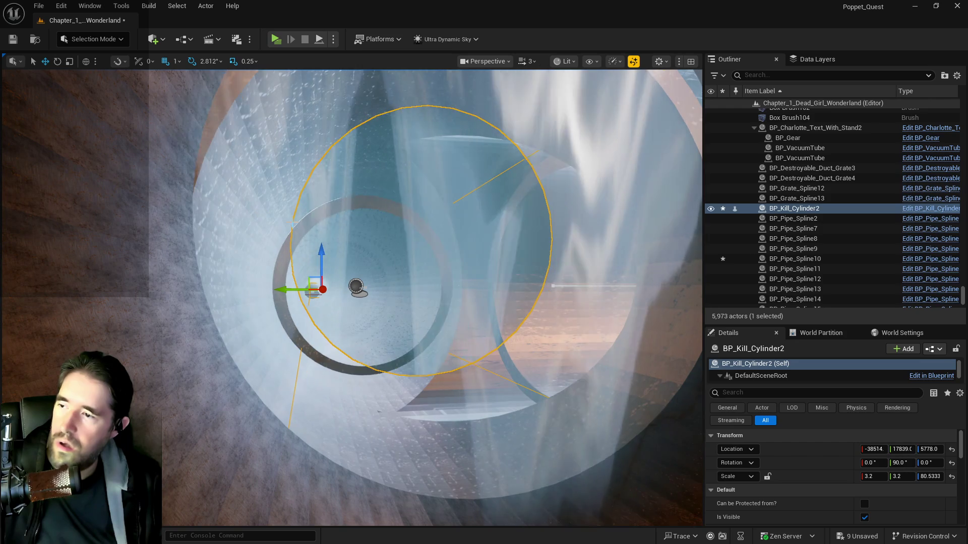
pyautogui.moveTo(321, 253); pyautogui.dragTo(323, 257)
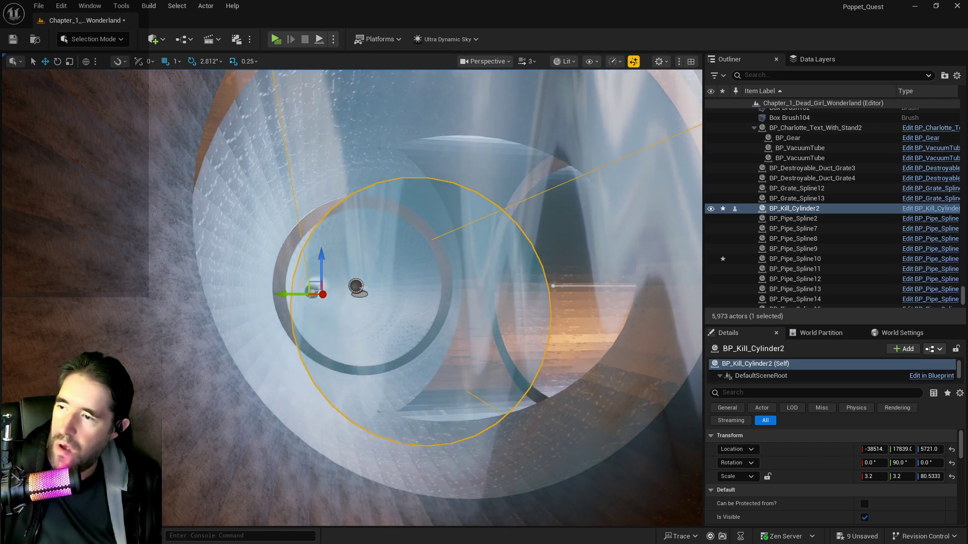
pyautogui.moveTo(295, 294); pyautogui.dragTo(300, 290)
# Nudge BP_Kill_Cylinder2 to Y 17851, checking from inside the pipe that it sits centred
pyautogui.press('Left')
pyautogui.press('Up')
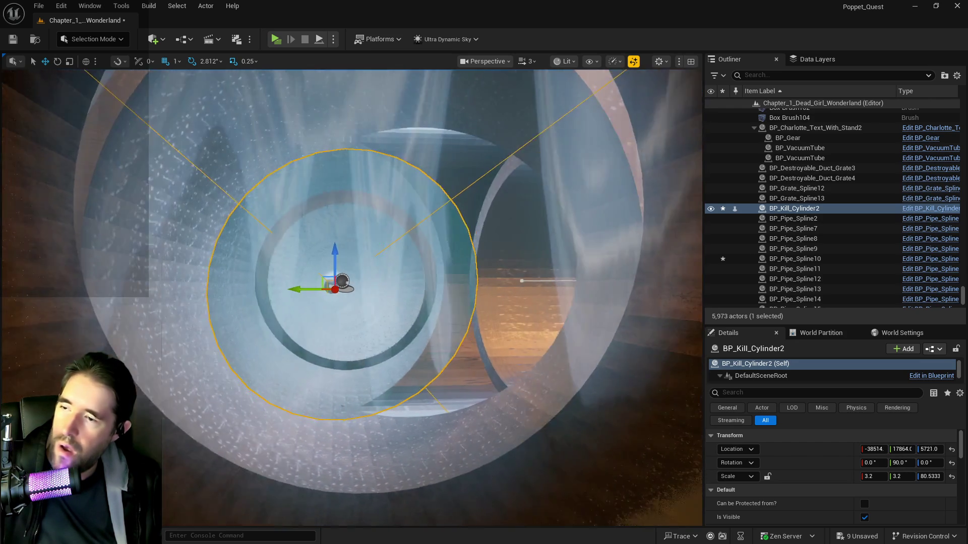
pyautogui.press('Up')
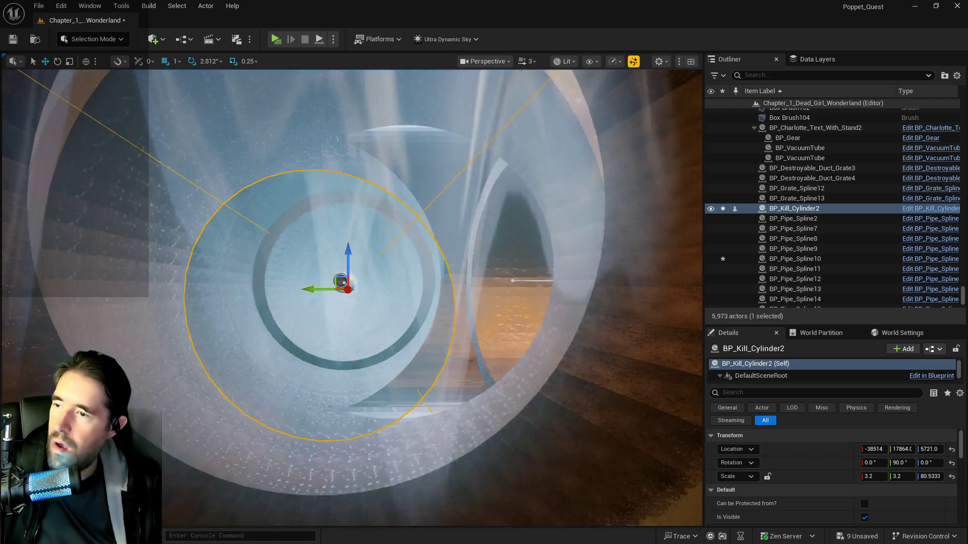
pyautogui.press('Down')
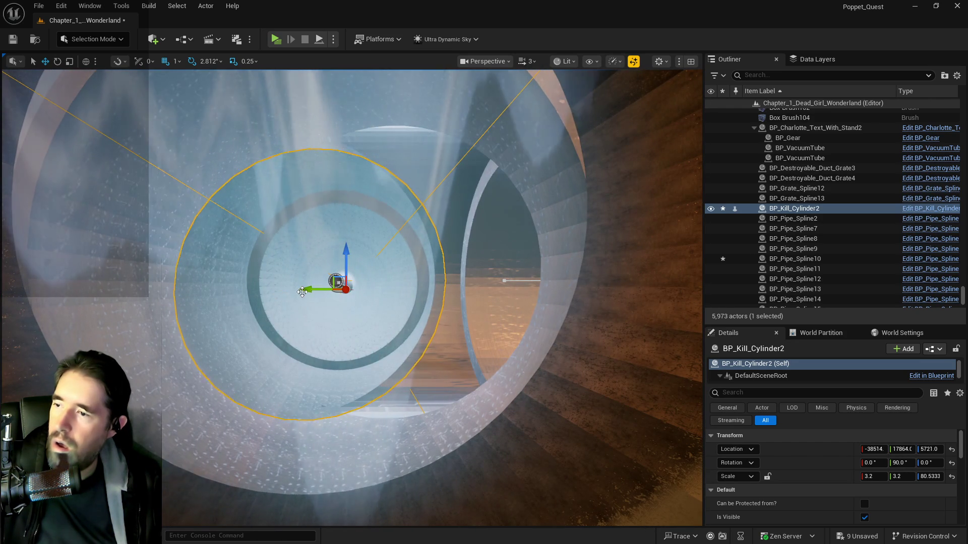
pyautogui.moveTo(305, 293); pyautogui.dragTo(309, 292)
pyautogui.press('Down')
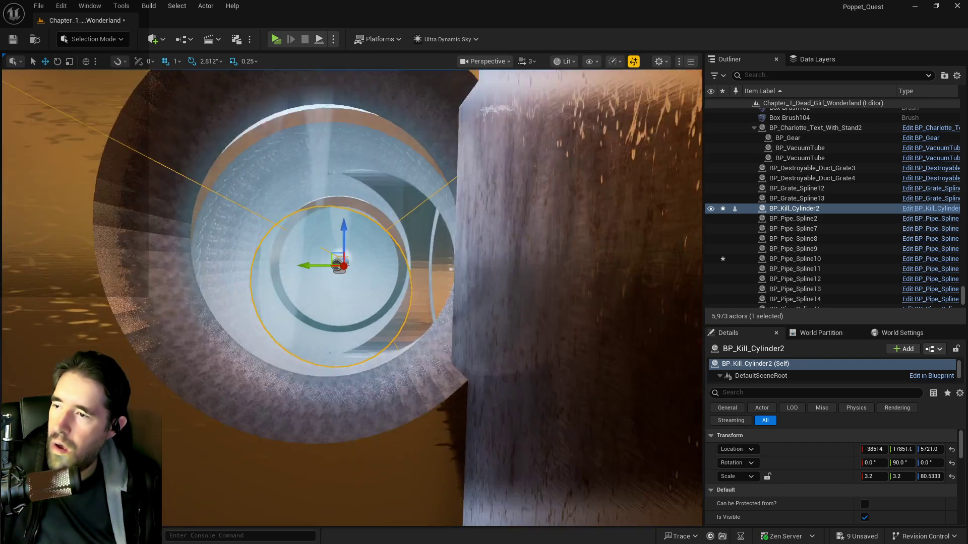
pyautogui.press('Down')
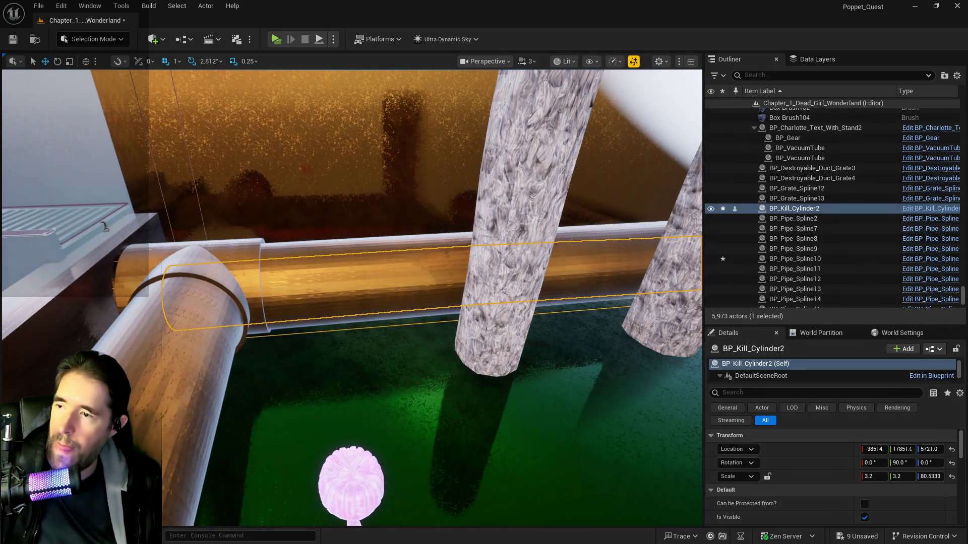
pyautogui.click(314, 246)
pyautogui.press('Down')
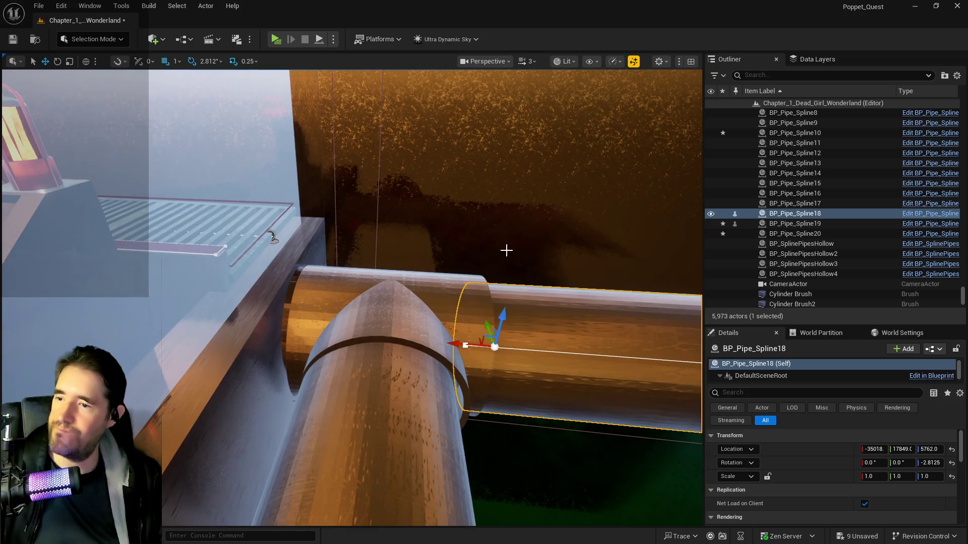
# Duplicate BP_Pipe_Spline18 along X as BP_Pipe_Spline21 and drag its end point along X
pyautogui.moveTo(506, 251)
pyautogui.mouseDown()
pyautogui.moveTo(222, 306)
pyautogui.moveTo(374, 300)
pyautogui.mouseUp()
pyautogui.moveTo(559, 258)
pyautogui.mouseDown()
pyautogui.moveTo(255, 244)
pyautogui.moveTo(134, 224)
pyautogui.moveTo(178, 231)
pyautogui.moveTo(156, 194)
pyautogui.moveTo(187, 194)
pyautogui.mouseUp()
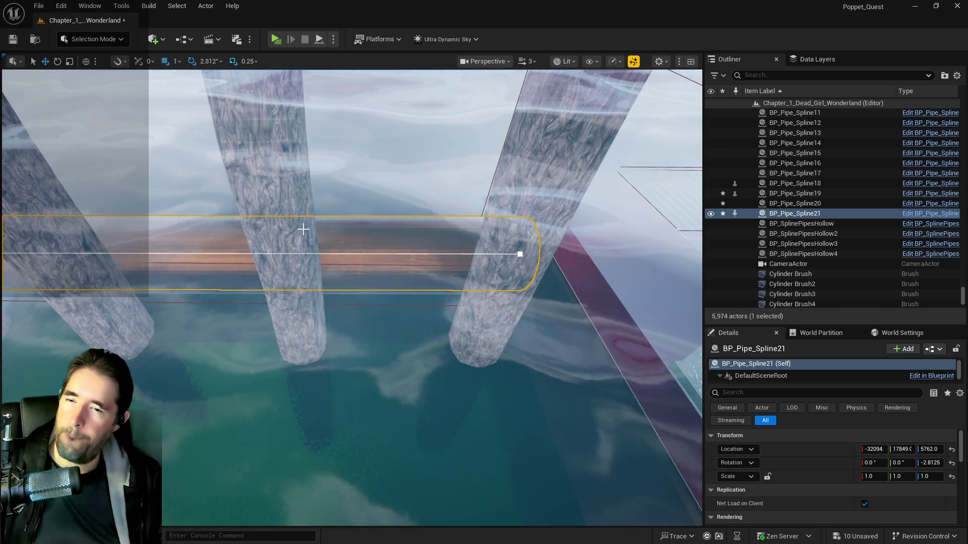
pyautogui.click(519, 254)
pyautogui.moveTo(510, 251); pyautogui.dragTo(2, 263)
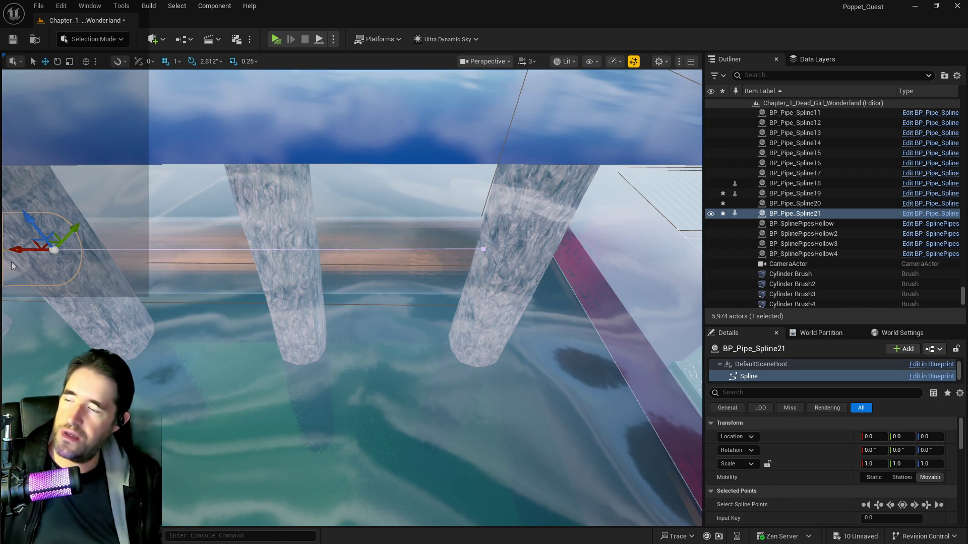
pyautogui.moveTo(27, 272)
pyautogui.mouseDown()
pyautogui.moveTo(151, 252)
pyautogui.moveTo(212, 227)
pyautogui.moveTo(42, 272)
pyautogui.mouseUp()
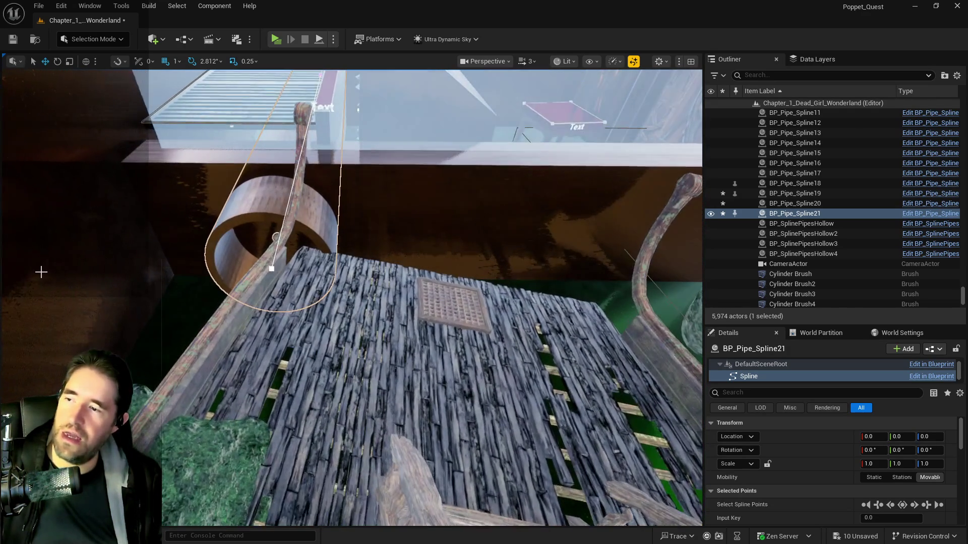
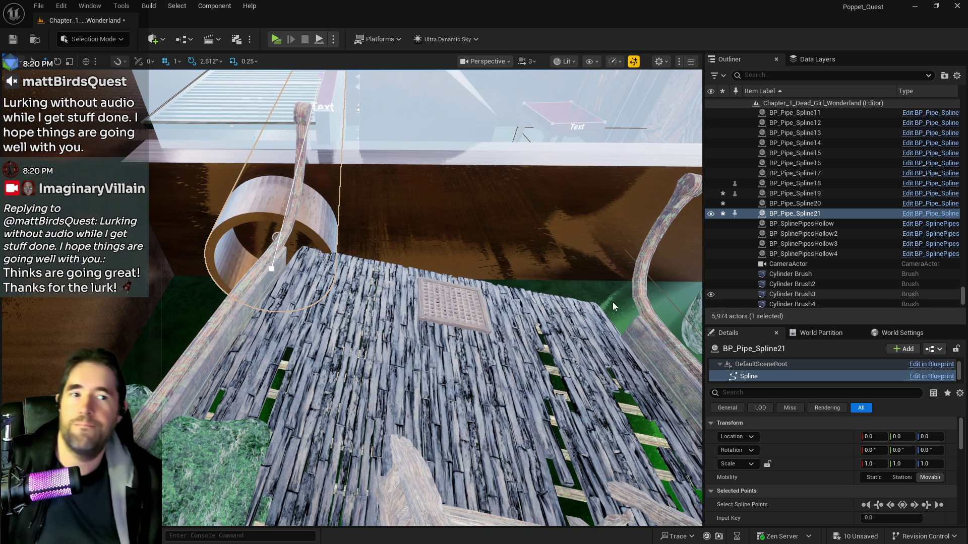
# Orbit and fly along the pipe spline into the cave, then frame the spline
pyautogui.scroll(-2, 432, 297)
pyautogui.moveTo(463, 311)
pyautogui.mouseDown()
pyautogui.moveTo(423, 305)
pyautogui.moveTo(463, 311)
pyautogui.mouseUp()
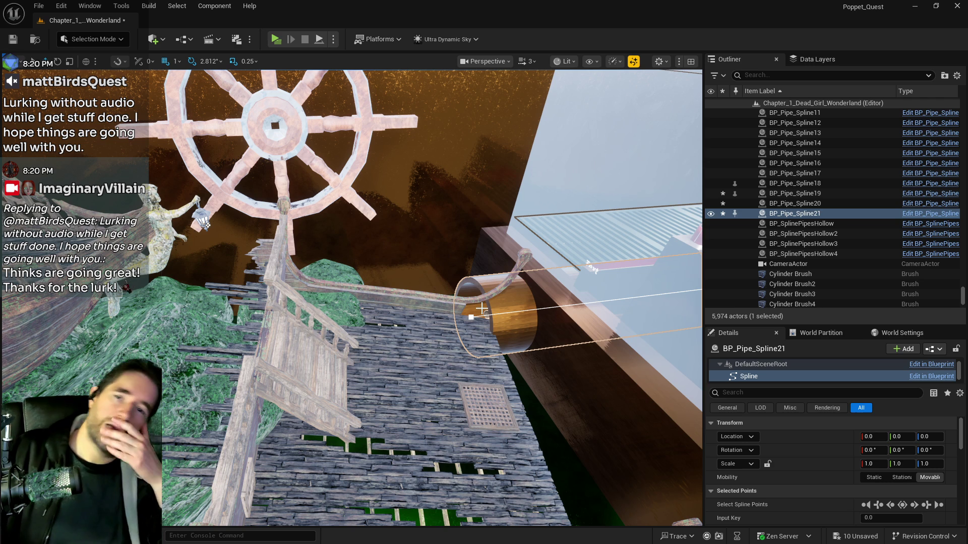
pyautogui.moveTo(481, 308); pyautogui.dragTo(482, 308)
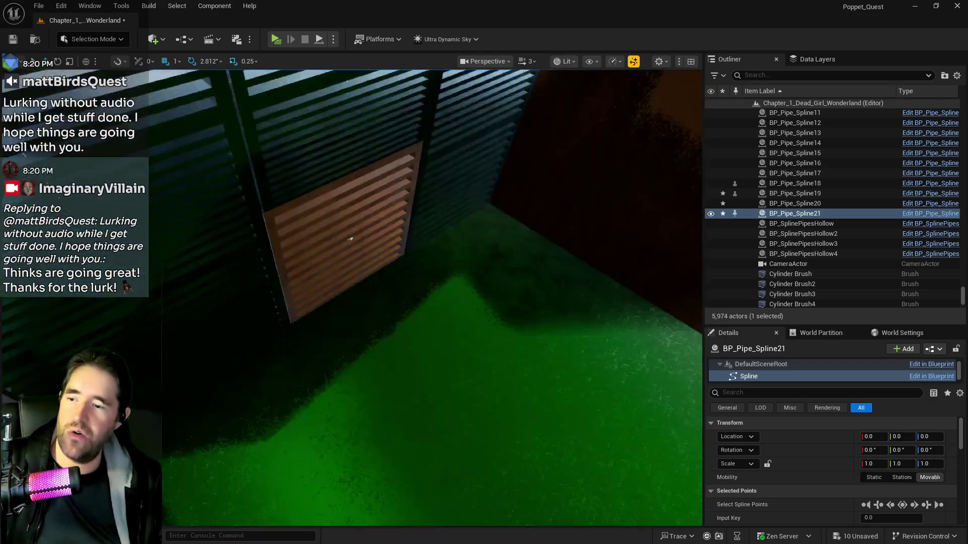
pyautogui.moveTo(351, 238); pyautogui.dragTo(350, 239)
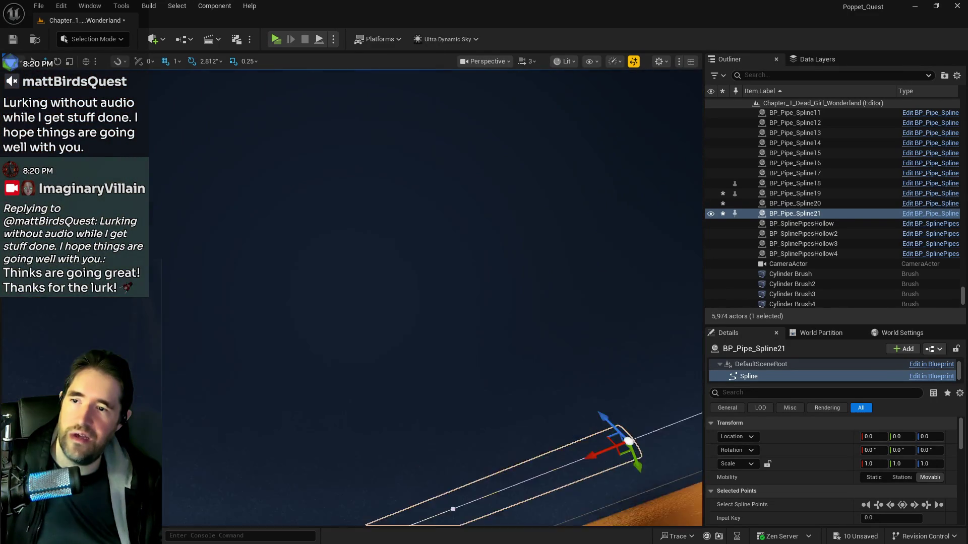
pyautogui.moveTo(351, 239); pyautogui.dragTo(351, 239)
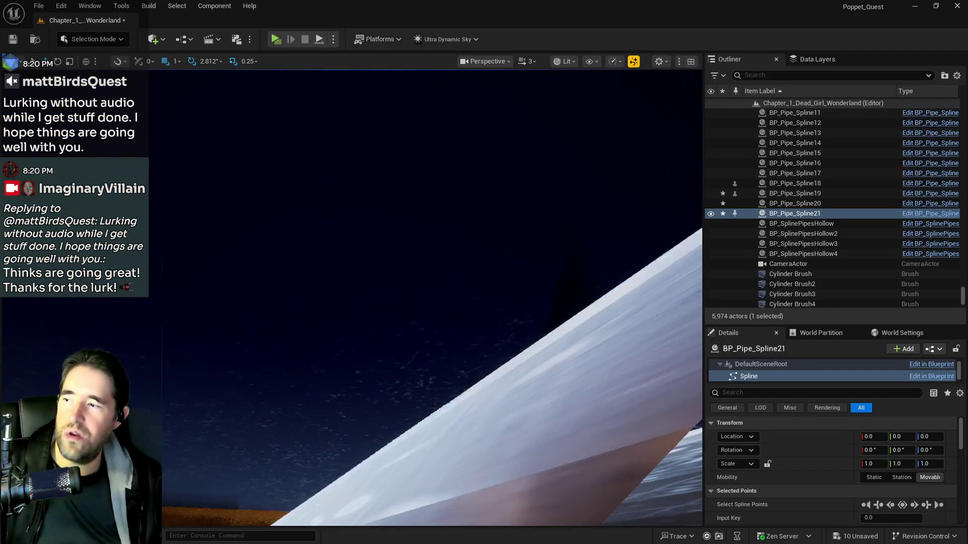
pyautogui.moveTo(351, 239); pyautogui.dragTo(351, 239)
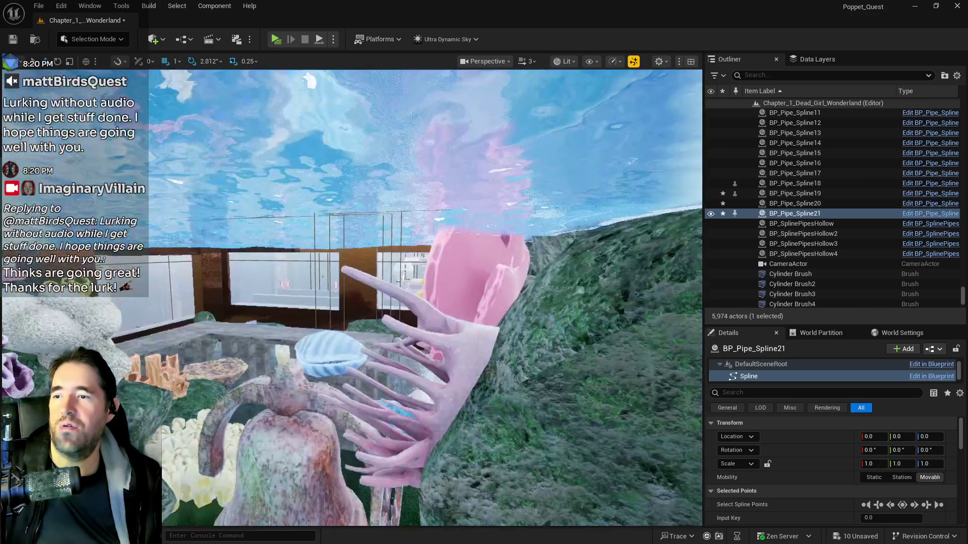
pyautogui.press('s')
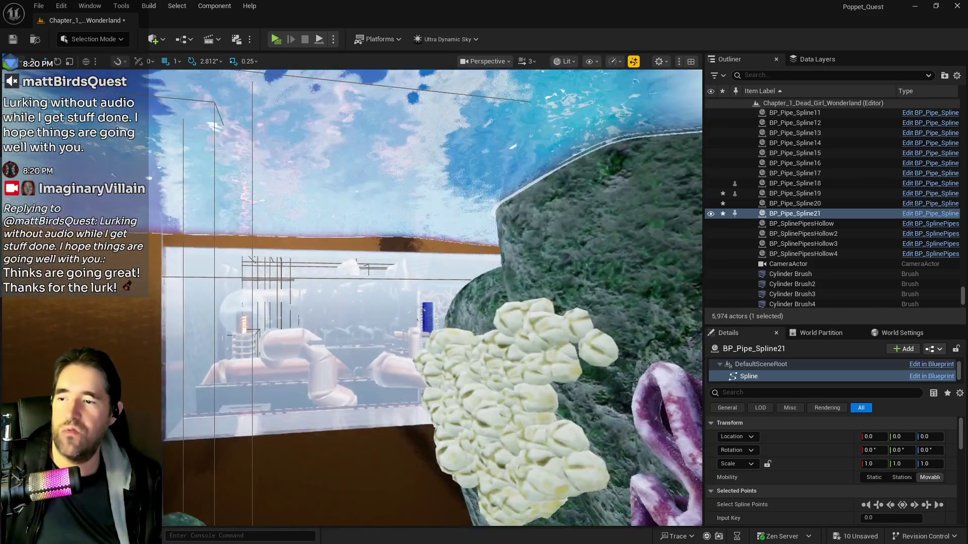
pyautogui.press('s')
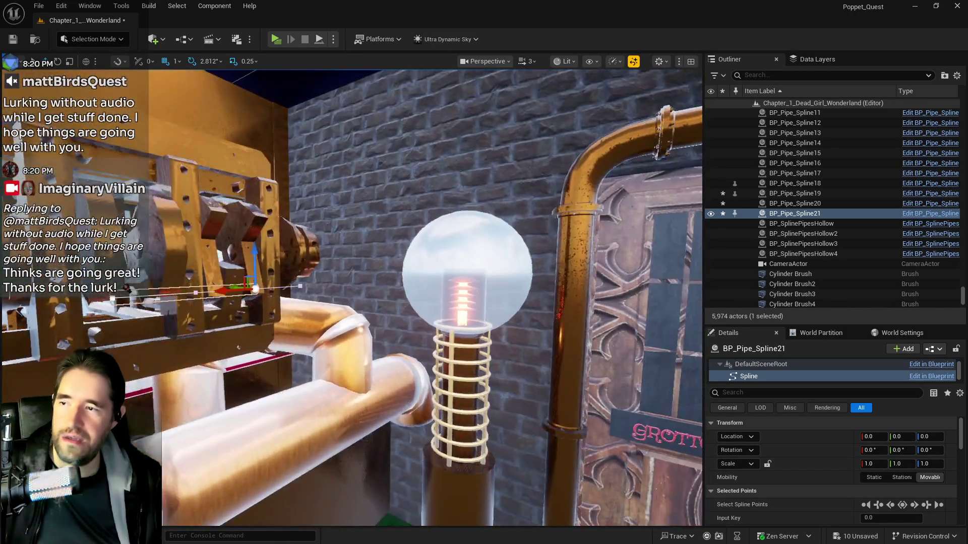
pyautogui.press('s')
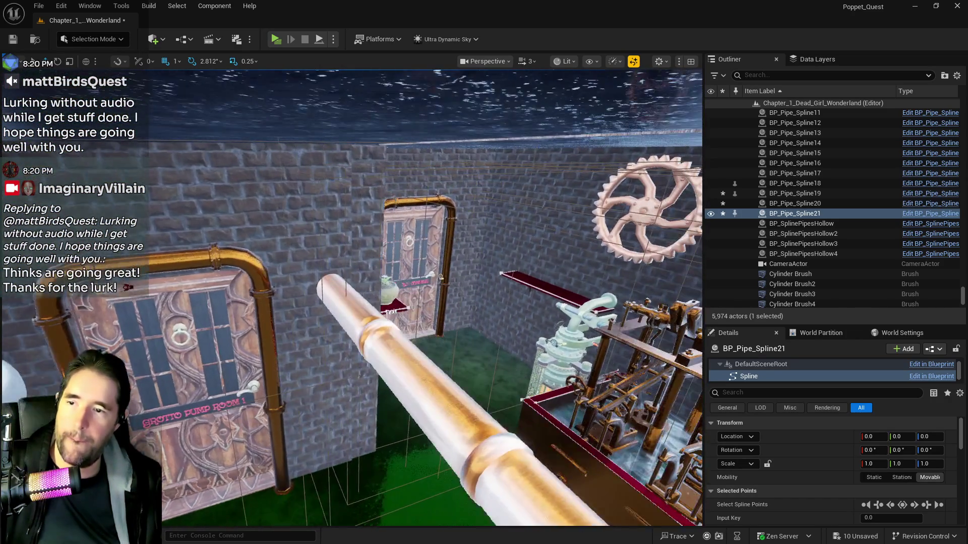
pyautogui.press('f')
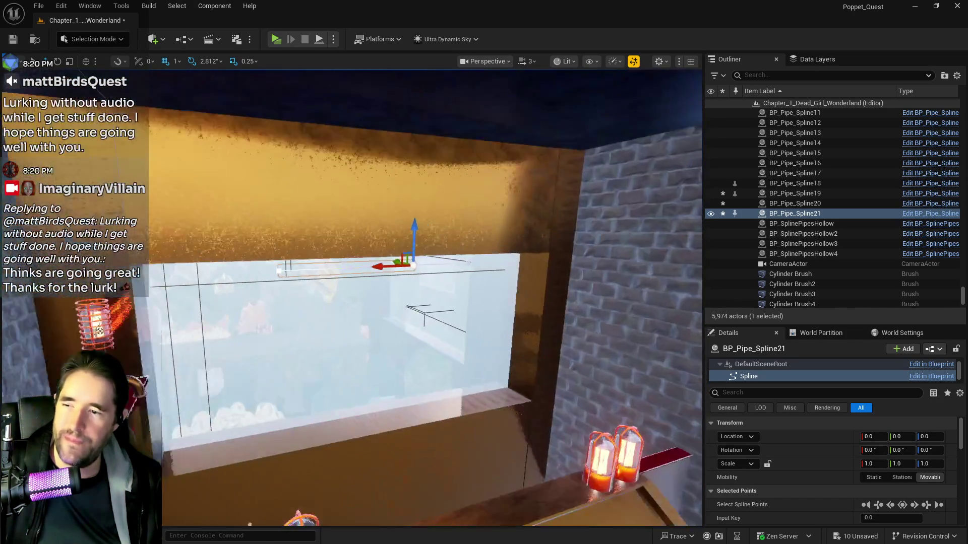
pyautogui.press('f')
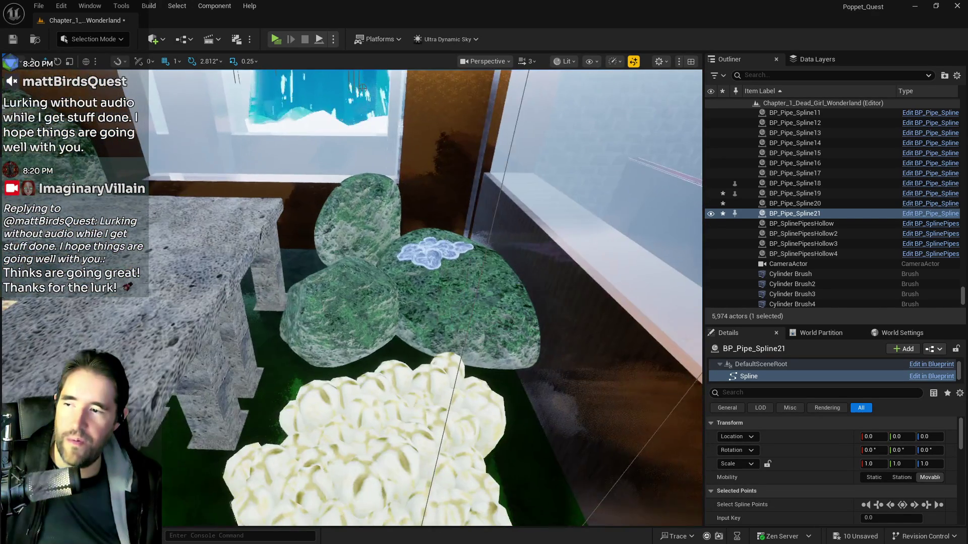
# Select Box Brush5, the retainer wall behind the Sunken Depths water
pyautogui.click(581, 352)
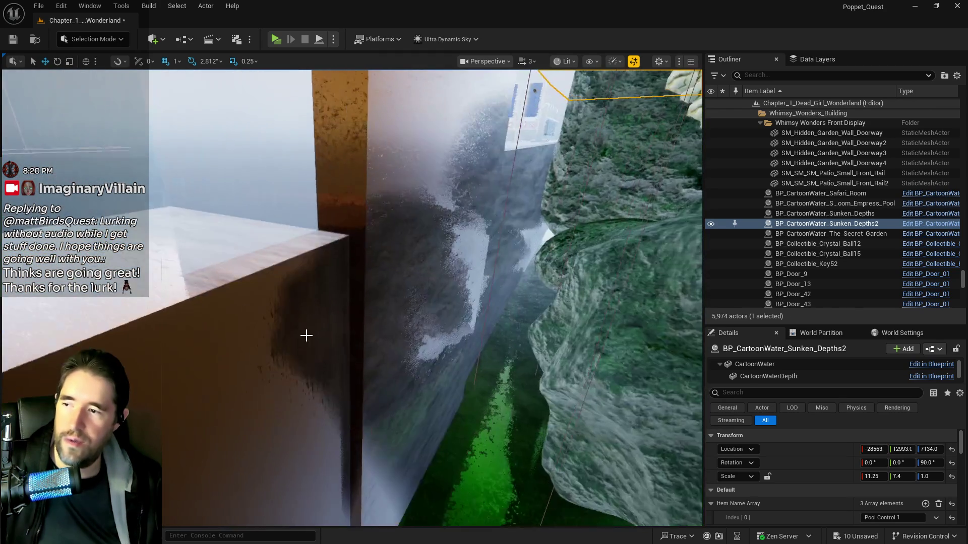
pyautogui.click(302, 336)
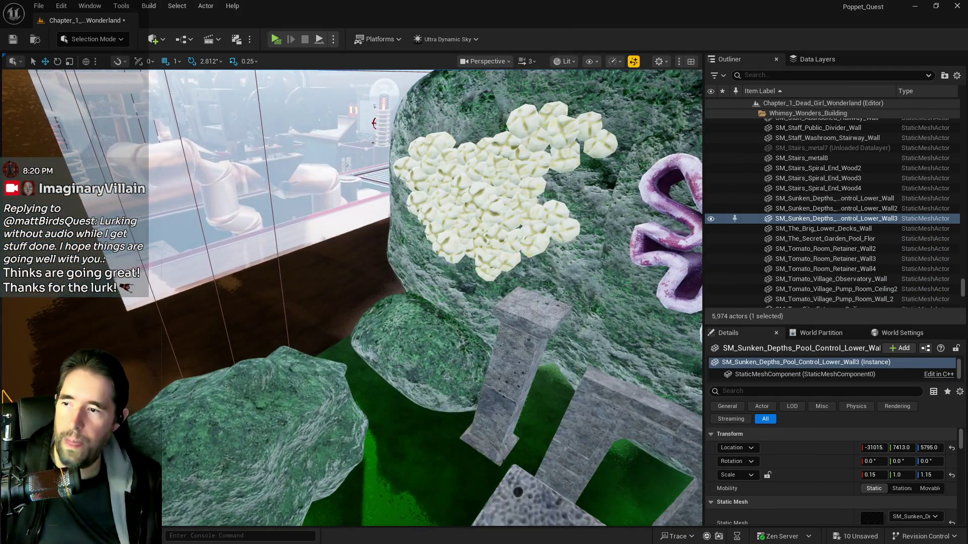
pyautogui.click(235, 301)
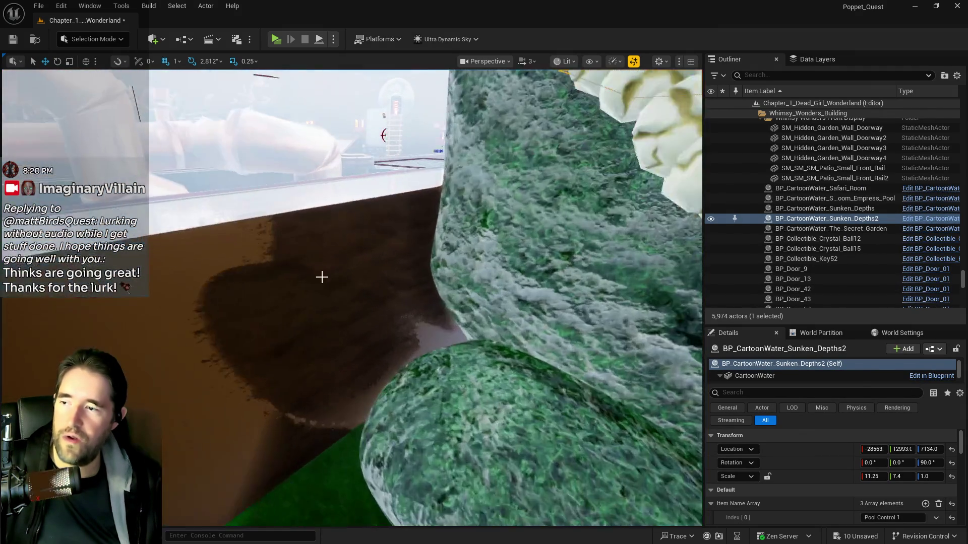
pyautogui.click(321, 277)
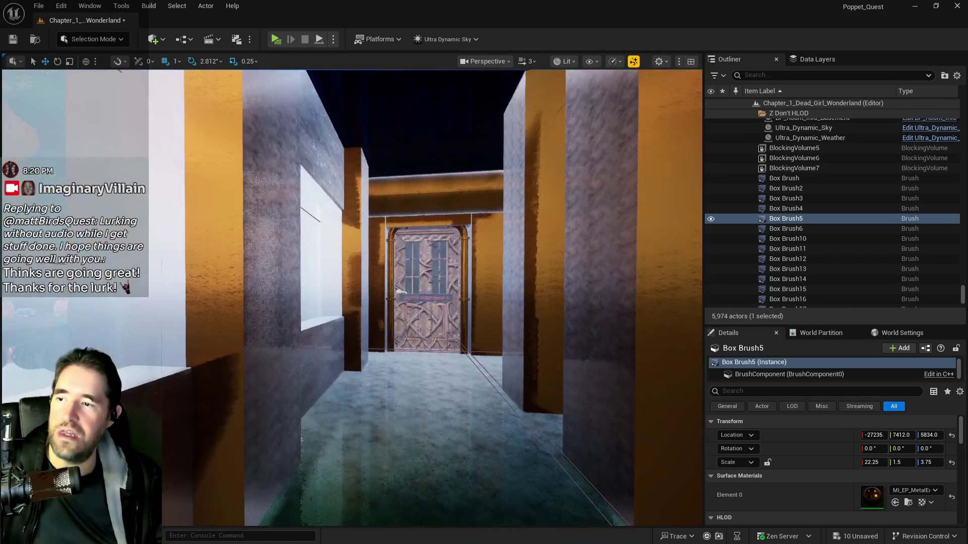
pyautogui.moveTo(434, 298); pyautogui.dragTo(353, 275)
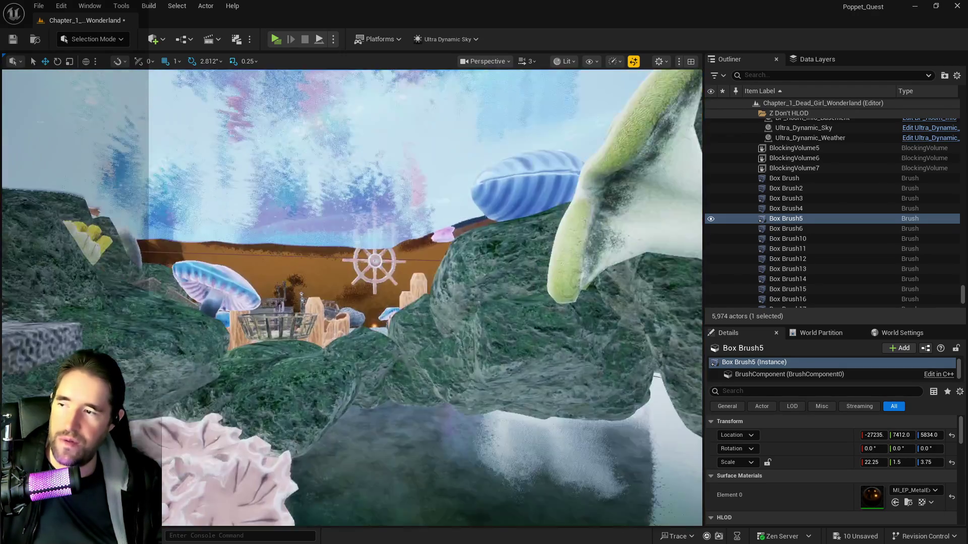
pyautogui.press('f')
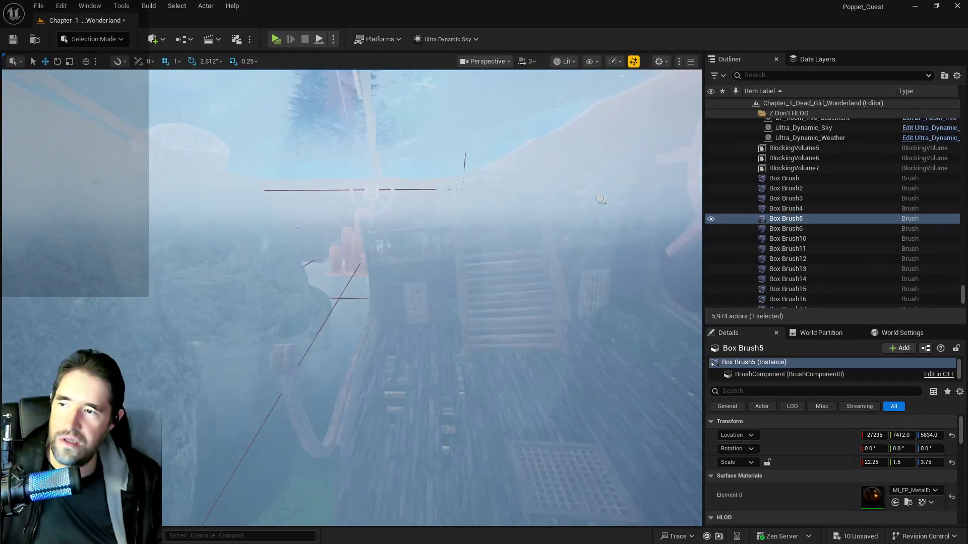
pyautogui.scroll(-3, 352, 297)
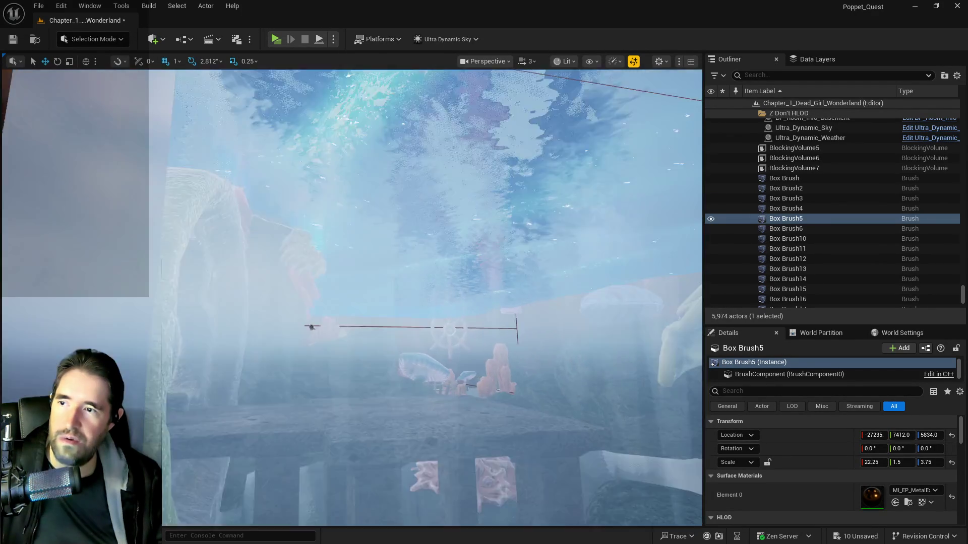
pyautogui.scroll(-5, 352, 297)
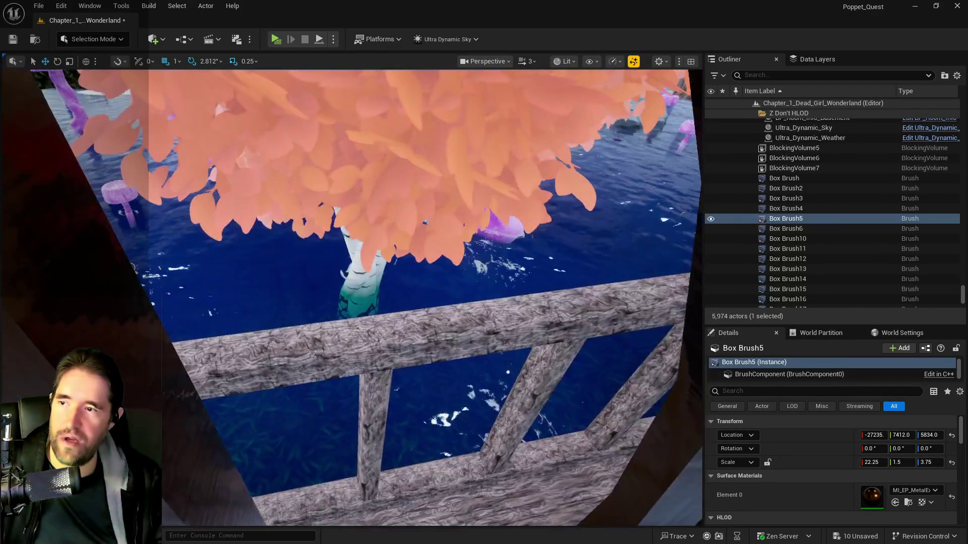
pyautogui.scroll(-3, 352, 297)
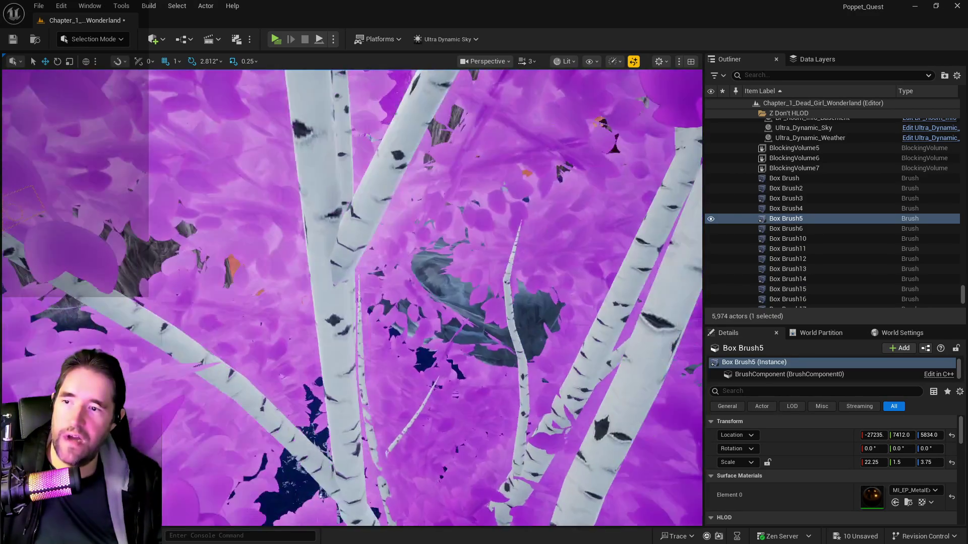
pyautogui.scroll(-4, 352, 298)
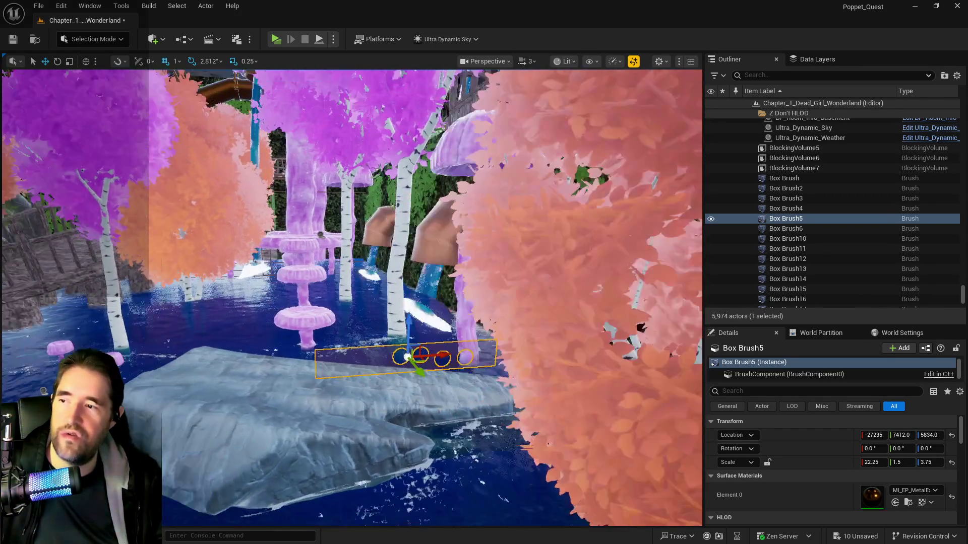
pyautogui.press('w')
pyautogui.press('w')
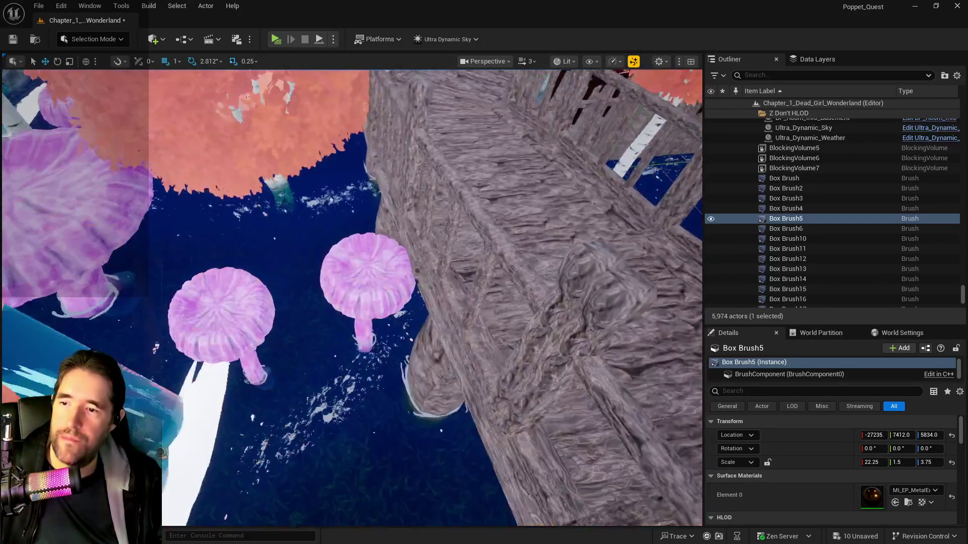
pyautogui.press('w')
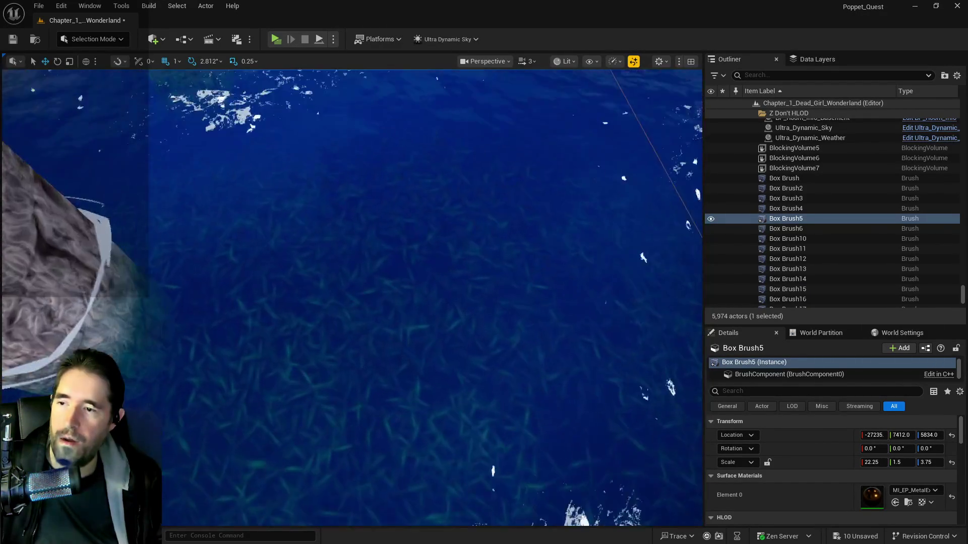
pyautogui.press('w')
pyautogui.click(353, 297)
# Inspect the Safari garden floor, undo its Move Elements, and select SM_Safari_Room_Floor2
pyautogui.press('f')
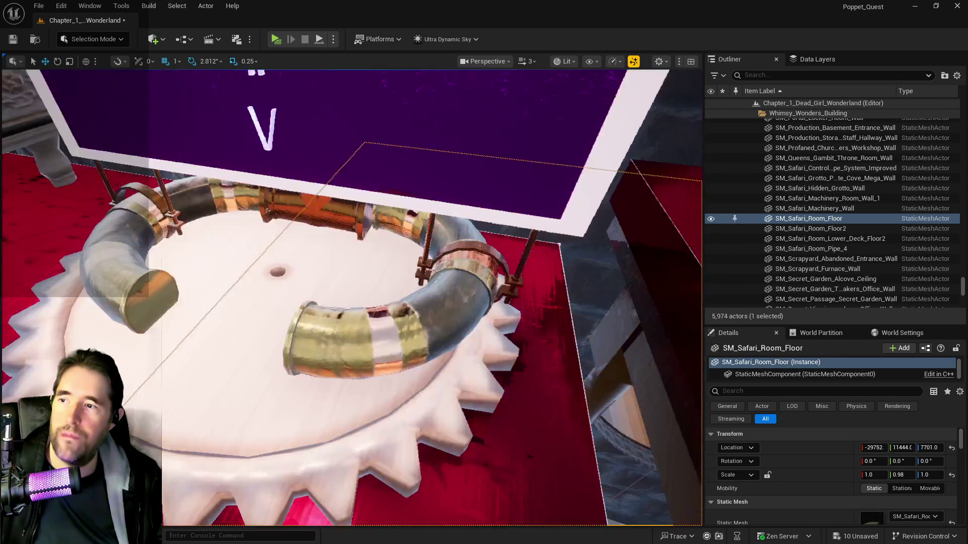
pyautogui.press('w')
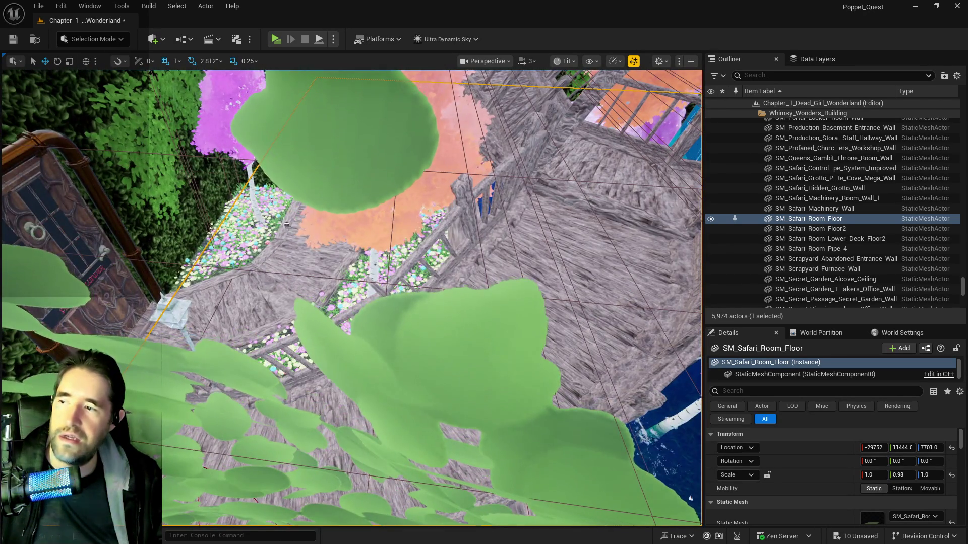
pyautogui.press('w')
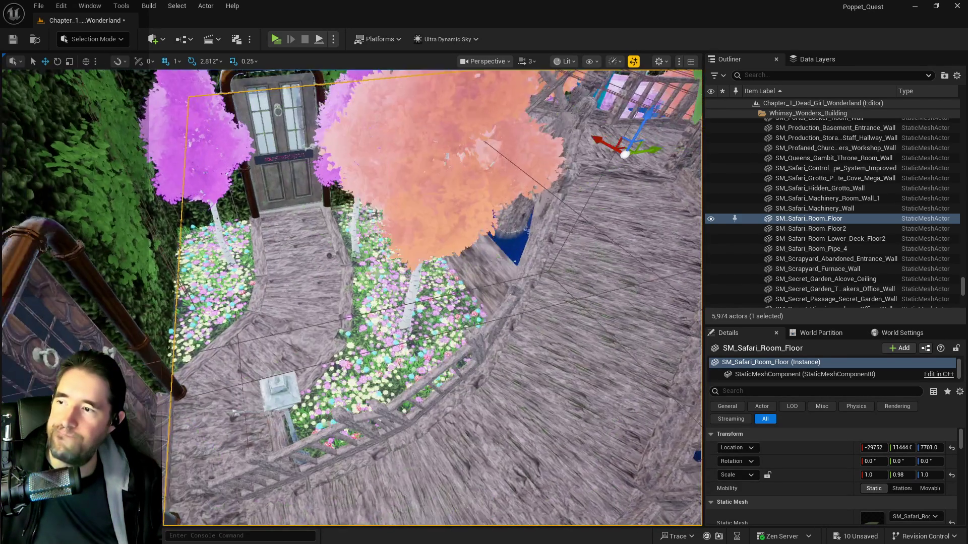
pyautogui.press('w')
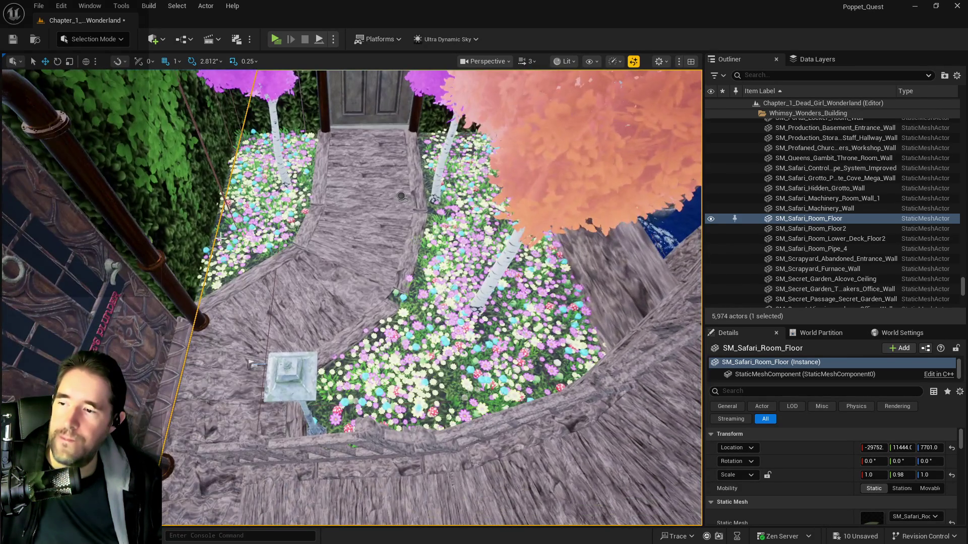
pyautogui.press('w')
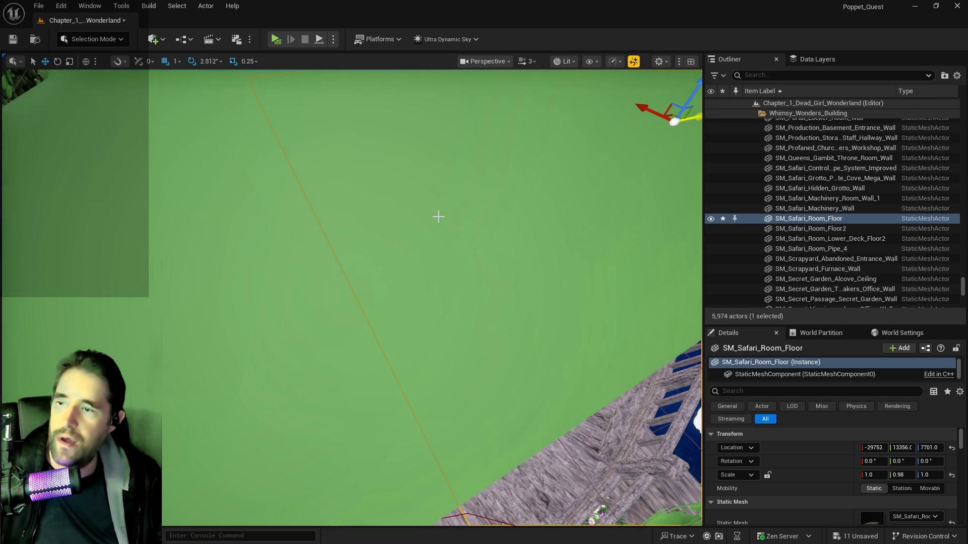
pyautogui.press('s')
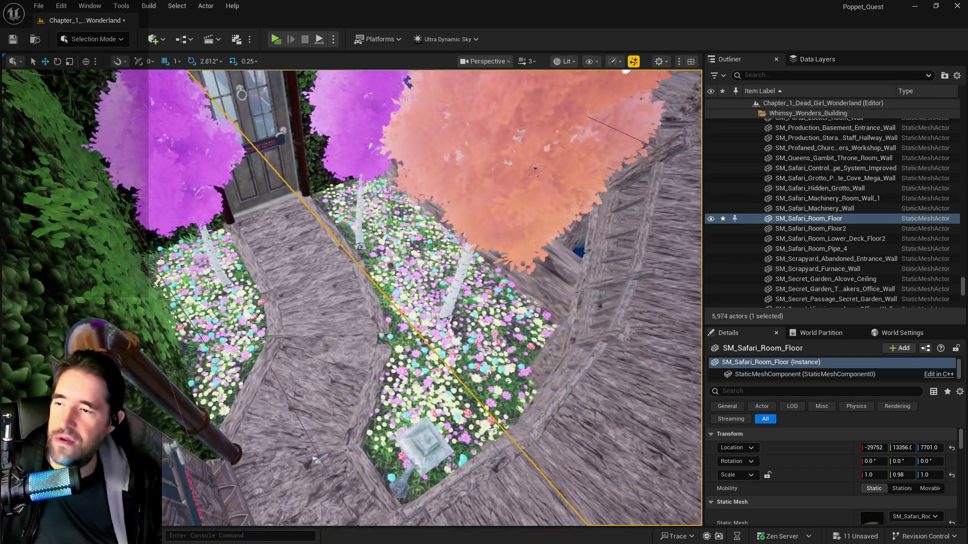
pyautogui.press('w')
pyautogui.press('s')
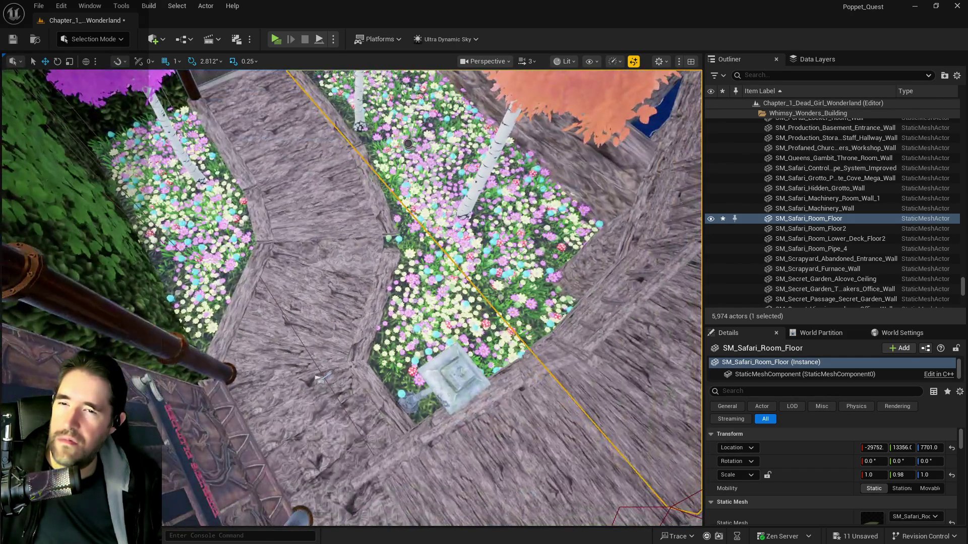
pyautogui.hotkey('ctrl', 'z')
pyautogui.click(821, 229)
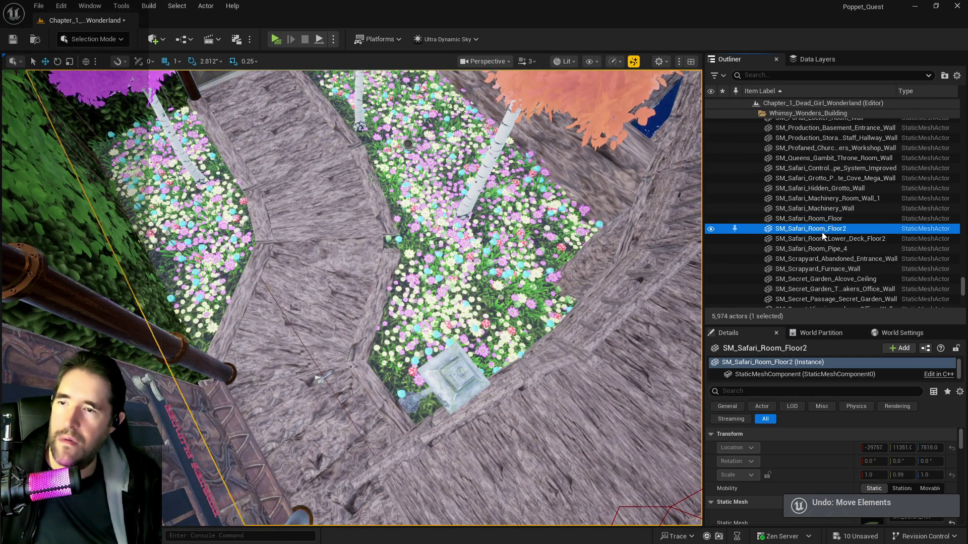
pyautogui.press('f')
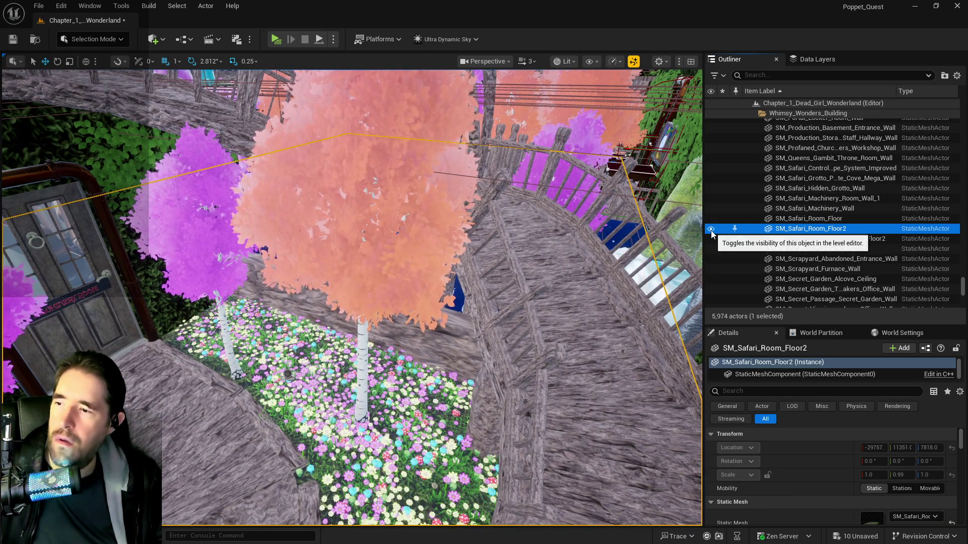
pyautogui.moveTo(604, 281); pyautogui.dragTo(574, 301)
pyautogui.moveTo(500, 309); pyautogui.dragTo(496, 375)
pyautogui.click(808, 218)
pyautogui.moveTo(433, 303); pyautogui.dragTo(419, 242)
pyautogui.moveTo(403, 357)
pyautogui.mouseDown()
pyautogui.moveTo(403, 328)
pyautogui.moveTo(403, 357)
pyautogui.mouseUp()
pyautogui.click(457, 304)
pyautogui.moveTo(456, 305); pyautogui.dragTo(456, 252)
pyautogui.click(301, 285)
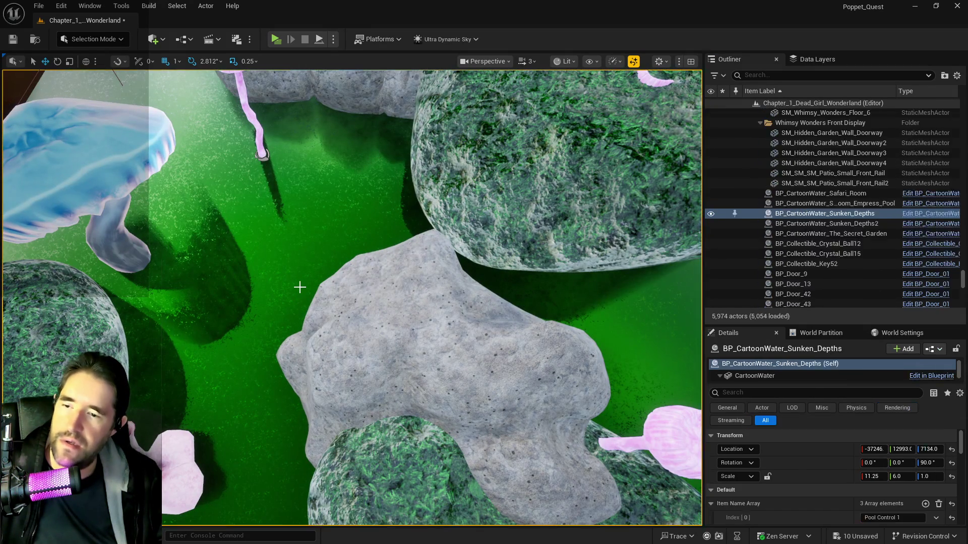
pyautogui.moveTo(403, 303); pyautogui.dragTo(404, 262)
pyautogui.click(252, 457)
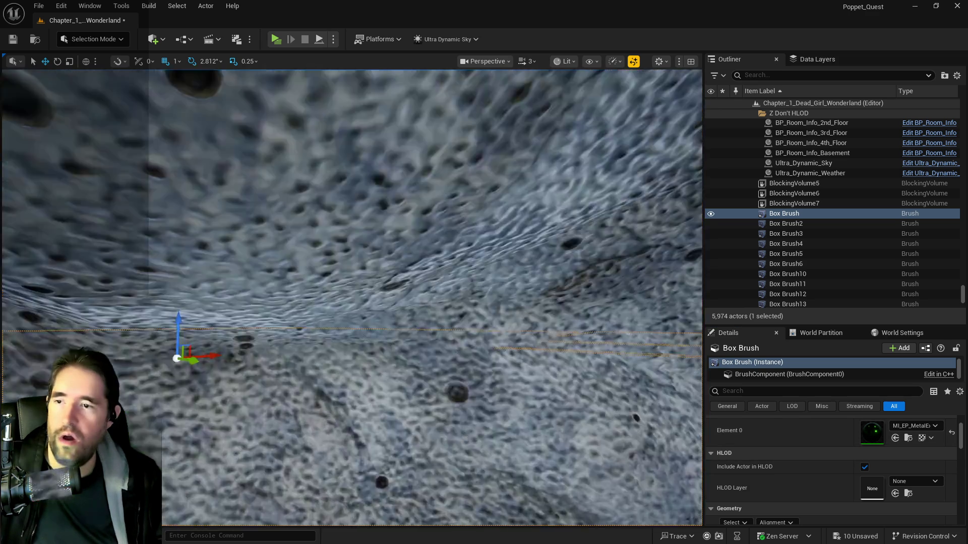
pyautogui.moveTo(404, 302); pyautogui.dragTo(404, 252)
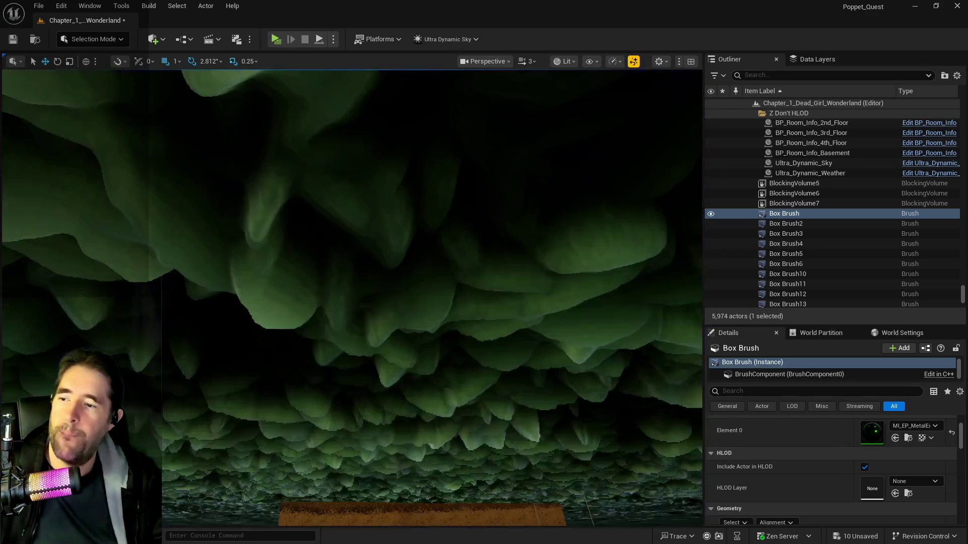
pyautogui.moveTo(353, 298); pyautogui.dragTo(373, 252)
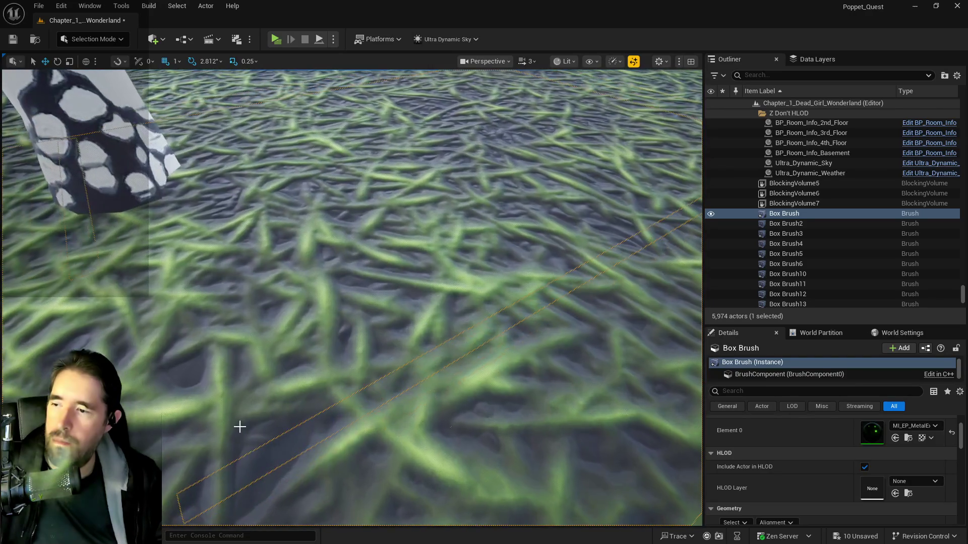
pyautogui.click(238, 426)
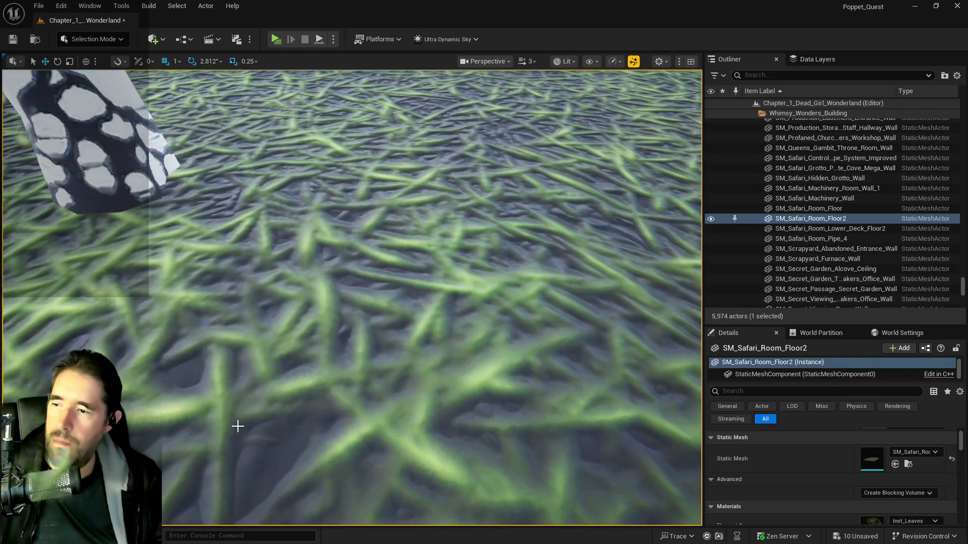
# Try Use Selected Asset on Element 0, then undo to keep the Inst_Leaves material
pyautogui.scroll(-5, 268, 414)
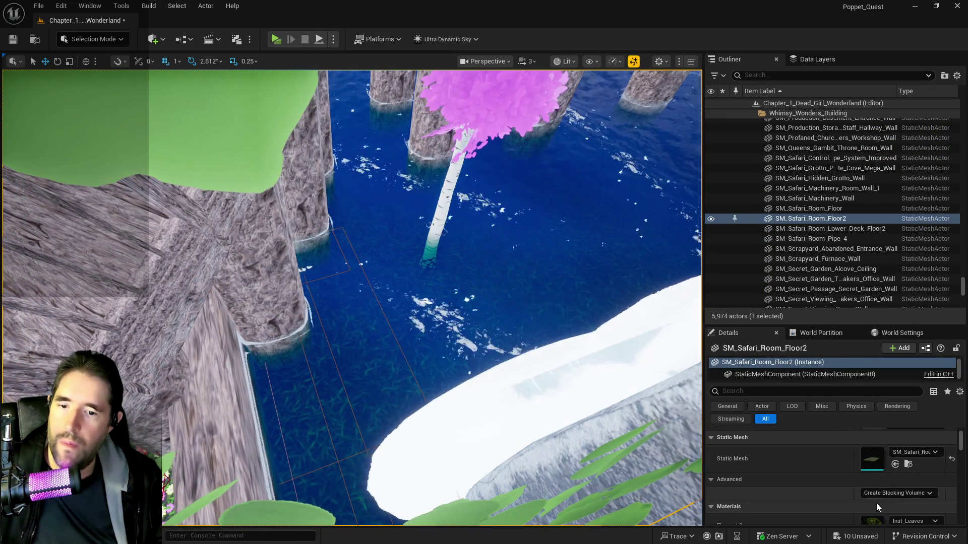
pyautogui.scroll(-1, 877, 506)
pyautogui.click(894, 517)
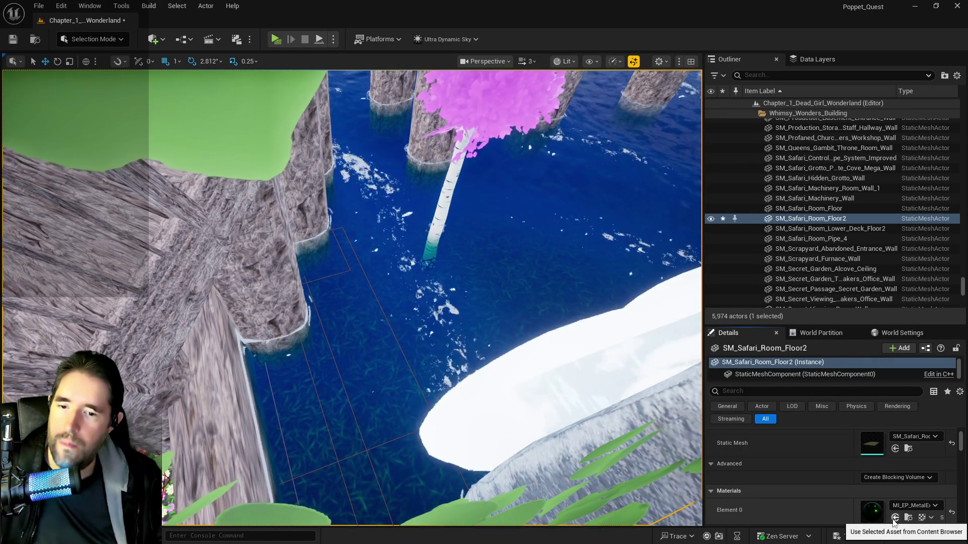
pyautogui.scroll(-5, 352, 298)
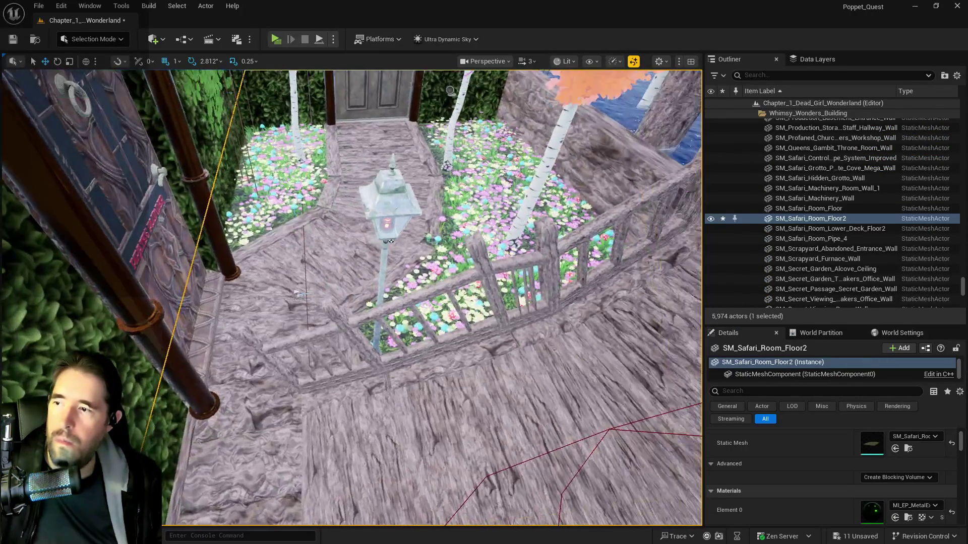
pyautogui.scroll(-5, 352, 298)
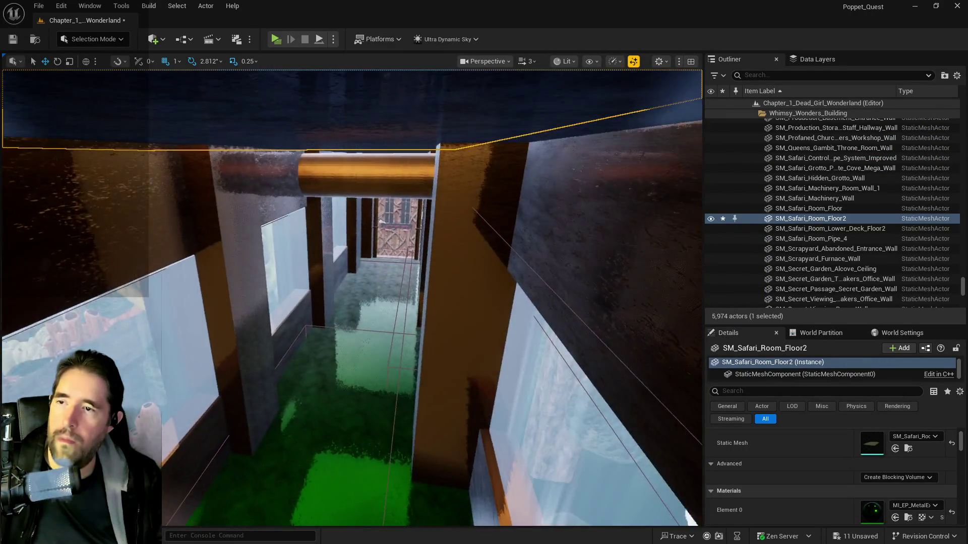
pyautogui.scroll(-5, 352, 298)
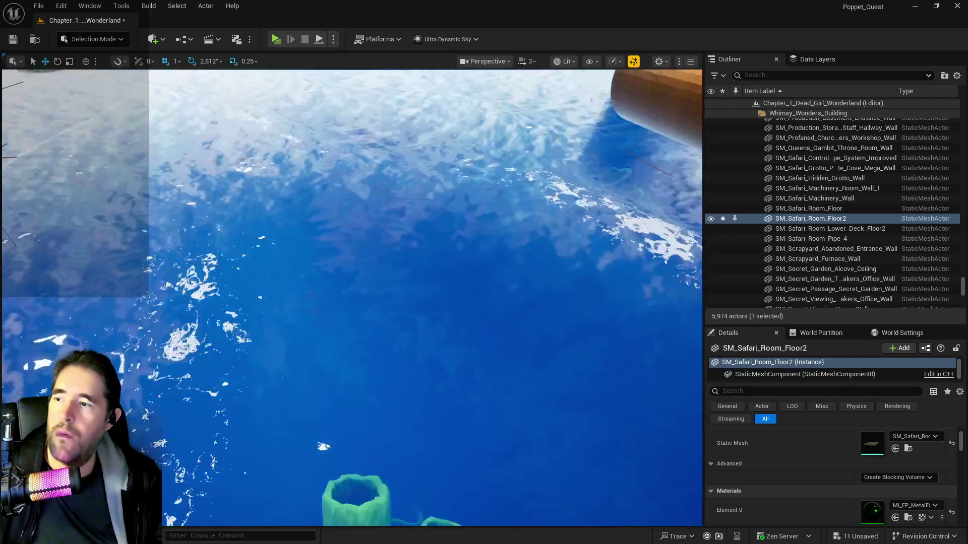
pyautogui.scroll(-5, 352, 298)
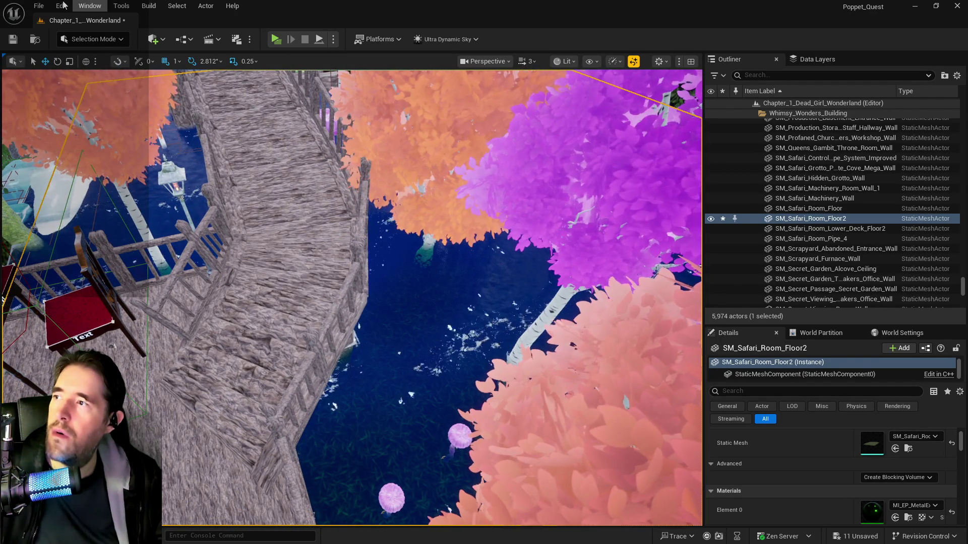
pyautogui.click(61, 5)
pyautogui.click(71, 36)
# Select and frame SM_Safari_Room_Floor from the Outliner
pyautogui.scroll(-5, 593, 444)
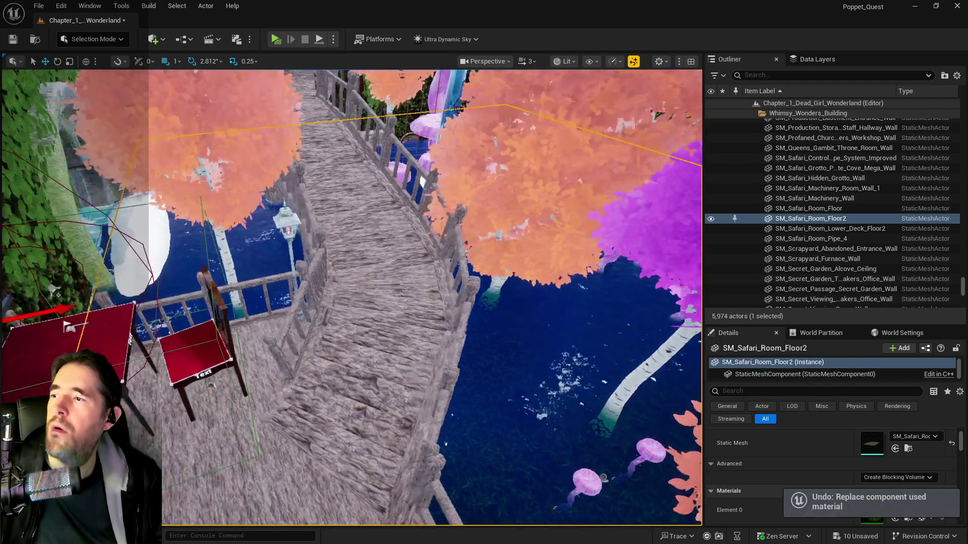
pyautogui.scroll(5, 592, 443)
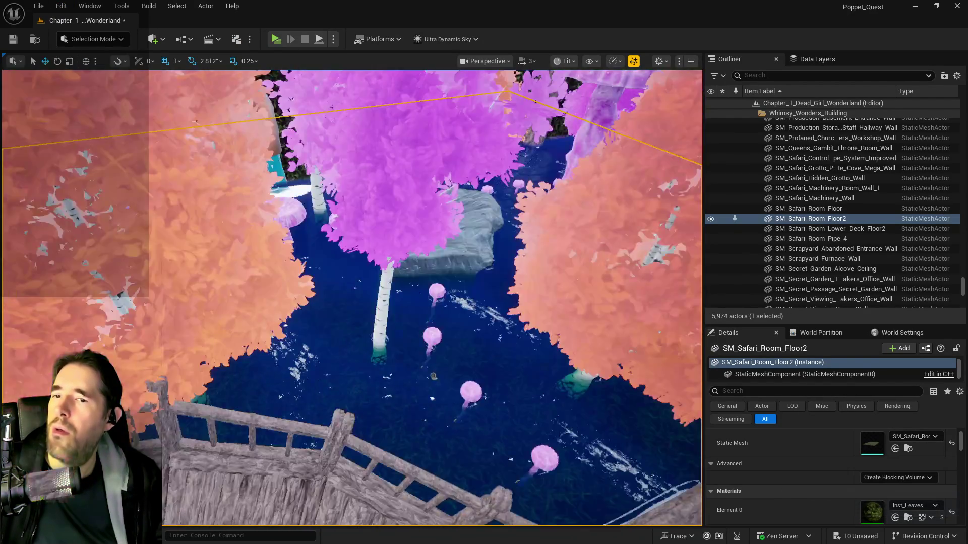
pyautogui.scroll(-5, 592, 443)
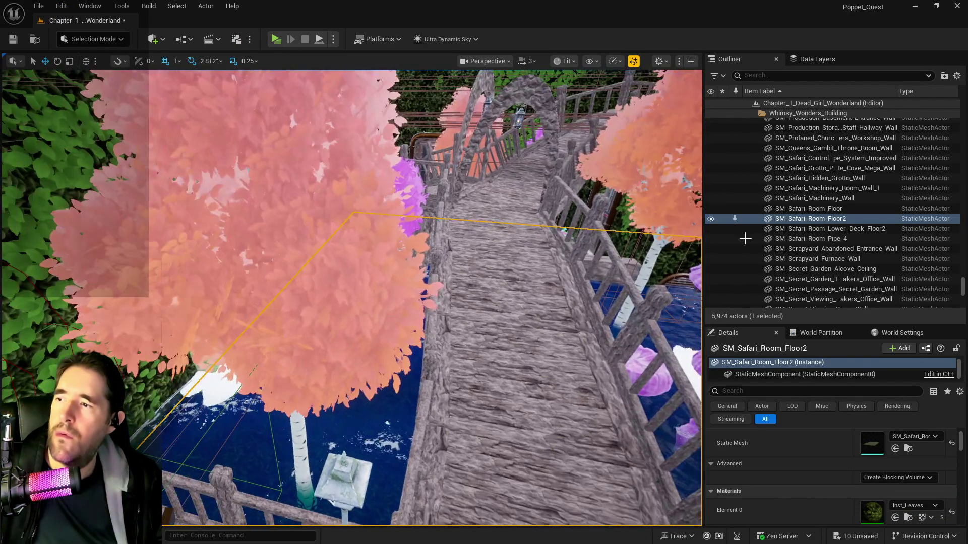
pyautogui.rightClick(798, 219)
pyautogui.click(813, 222)
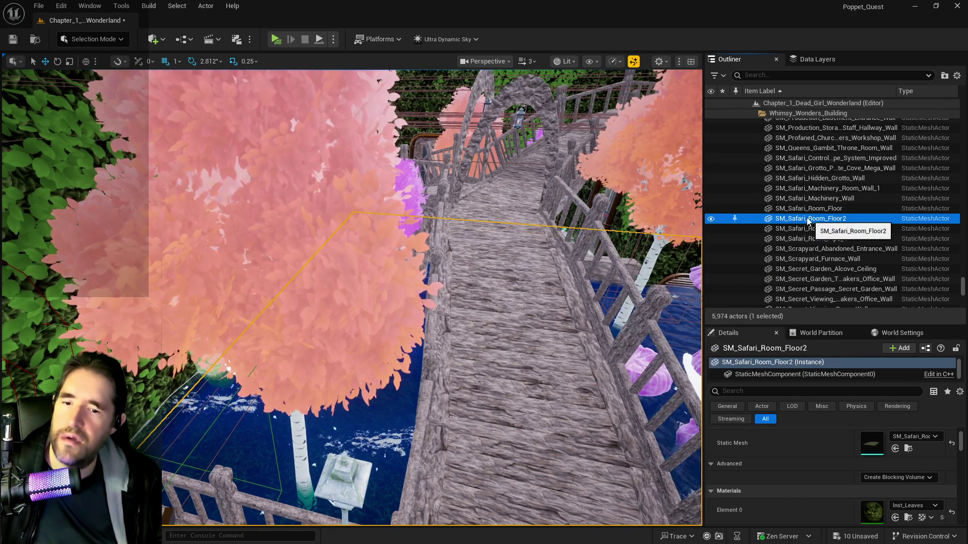
pyautogui.click(800, 209)
pyautogui.press('f')
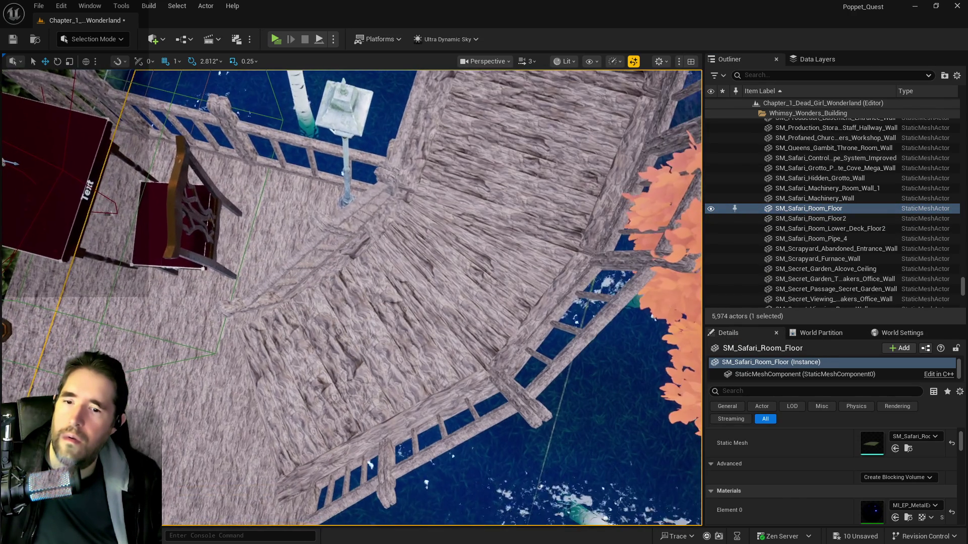
pyautogui.doubleClick(802, 208)
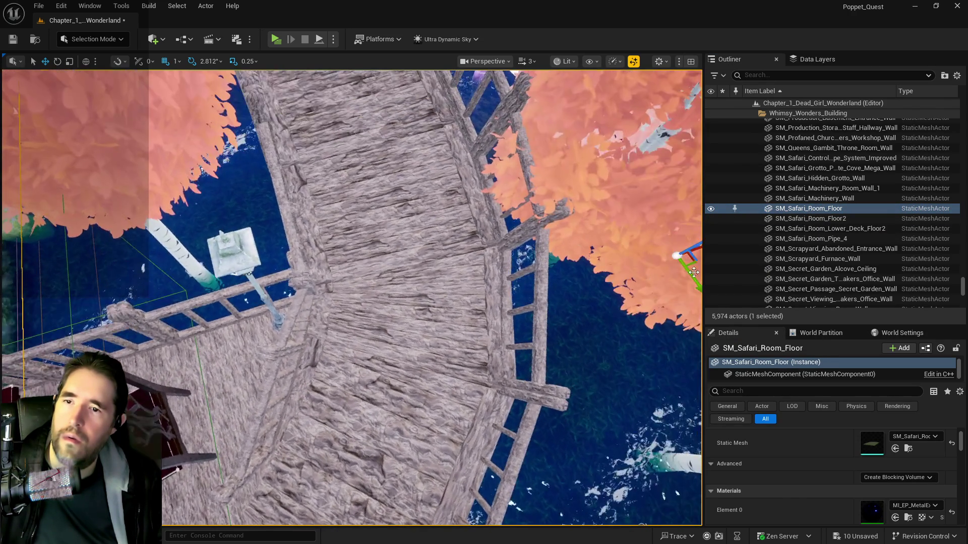
# Look along the wooden bridge, then unhide and select SM_Safari_Room_Floor2
pyautogui.moveTo(614, 254); pyautogui.dragTo(614, 191)
pyautogui.moveTo(439, 328)
pyautogui.mouseDown()
pyautogui.moveTo(439, 267)
pyautogui.moveTo(413, 230)
pyautogui.mouseUp()
pyautogui.click(711, 219)
pyautogui.click(793, 220)
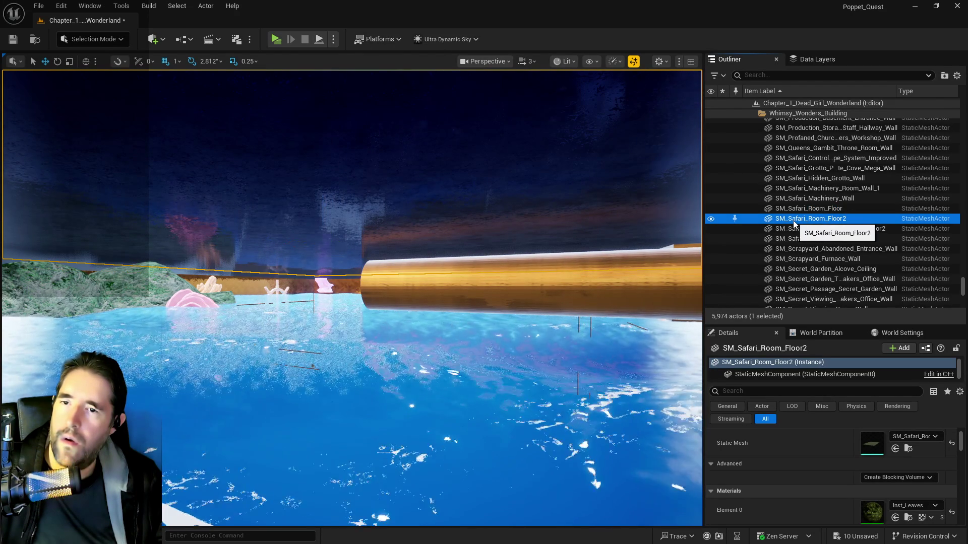
# Turn off Lock Actor Movement on SM_Safari_Room_Floor2 via Transform
pyautogui.rightClick(822, 220)
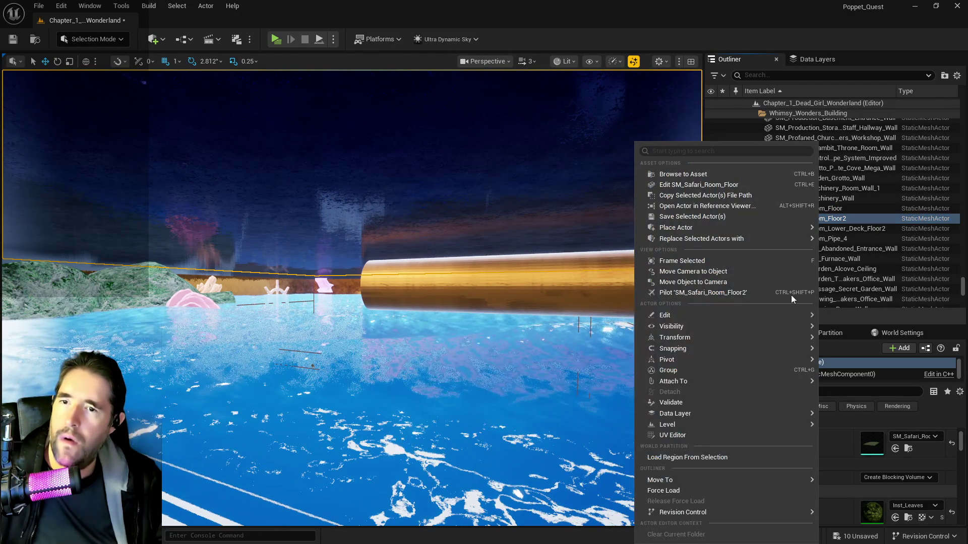
pyautogui.moveTo(694, 316)
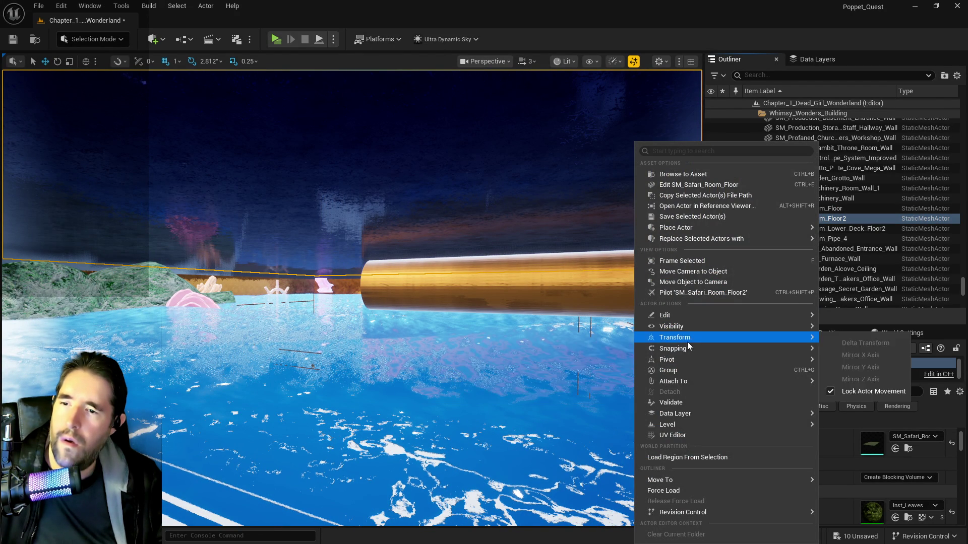
pyautogui.moveTo(807, 337)
pyautogui.click(829, 391)
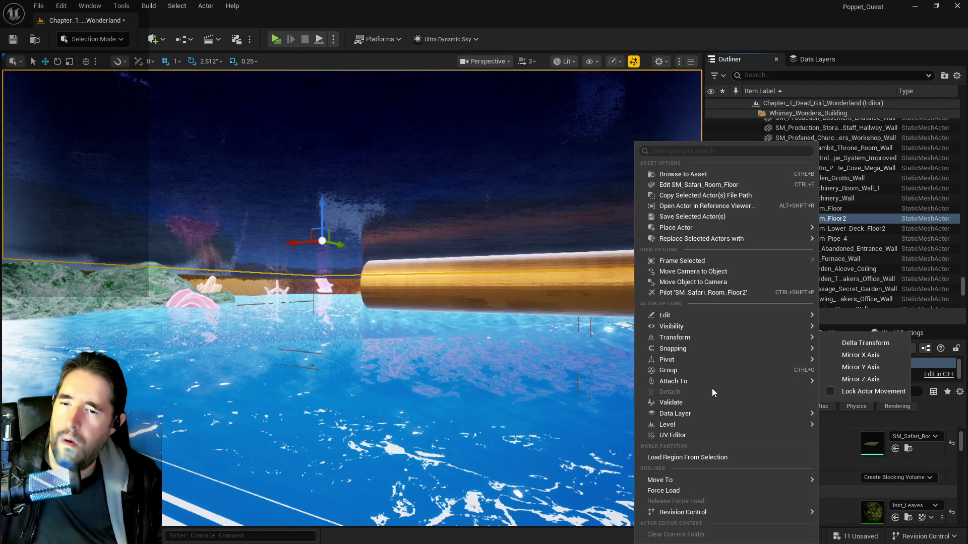
pyautogui.click(334, 220)
# Drag the floor up along Z, inspect it, then undo the upward move
pyautogui.moveTo(334, 221)
pyautogui.mouseDown()
pyautogui.moveTo(313, 152)
pyautogui.moveTo(313, 169)
pyautogui.mouseUp()
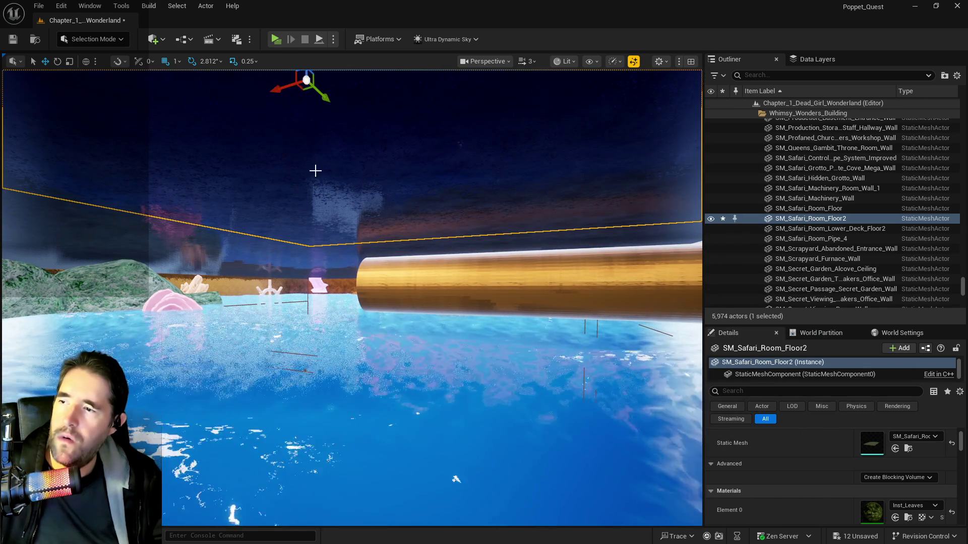
pyautogui.press('f')
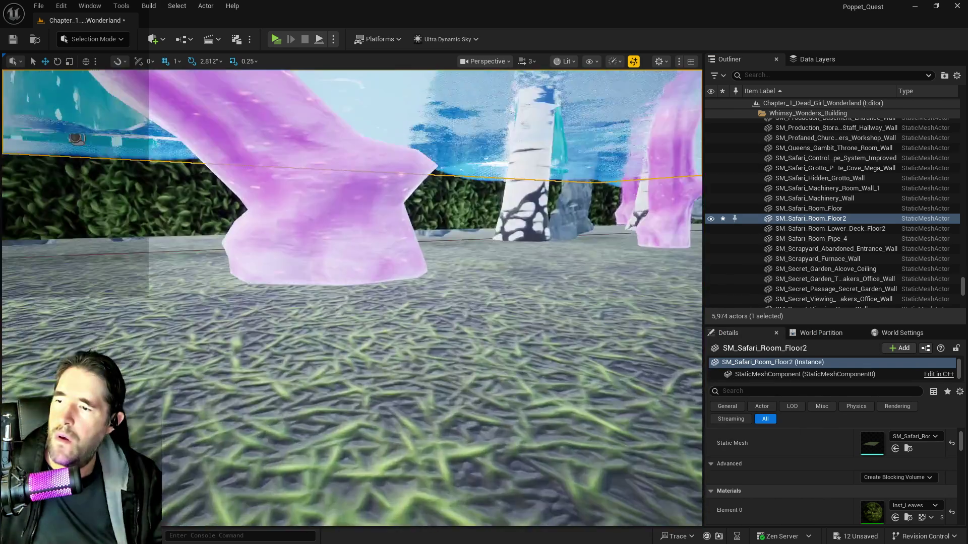
pyautogui.scroll(-5, 351, 297)
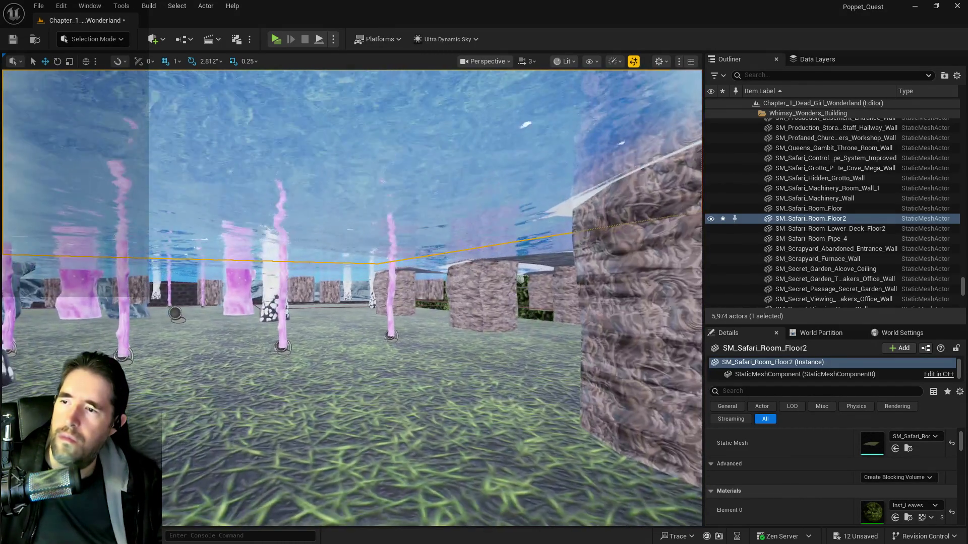
pyautogui.press('e')
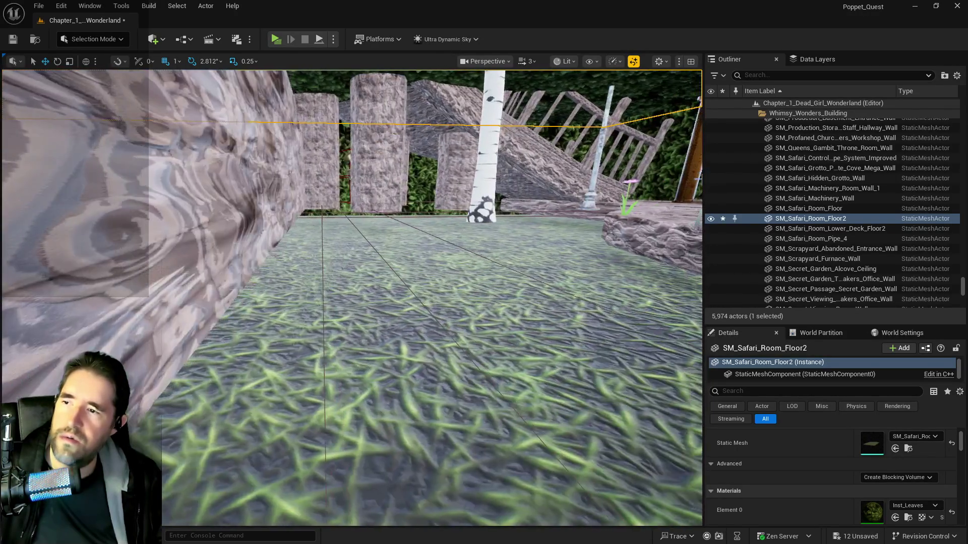
pyautogui.moveTo(410, 160)
pyautogui.mouseDown()
pyautogui.moveTo(454, 162)
pyautogui.moveTo(438, 160)
pyautogui.moveTo(437, 176)
pyautogui.mouseUp()
pyautogui.click(504, 302)
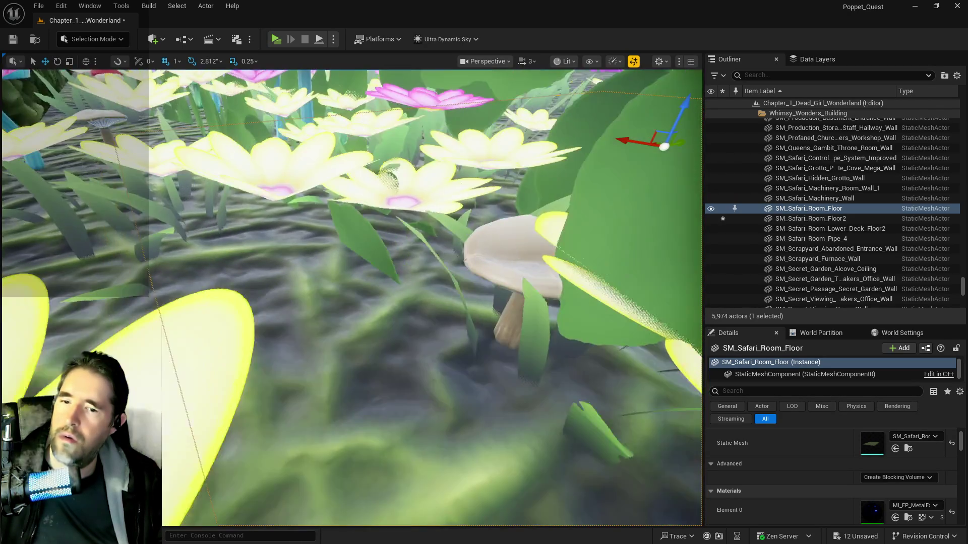
pyautogui.press('f')
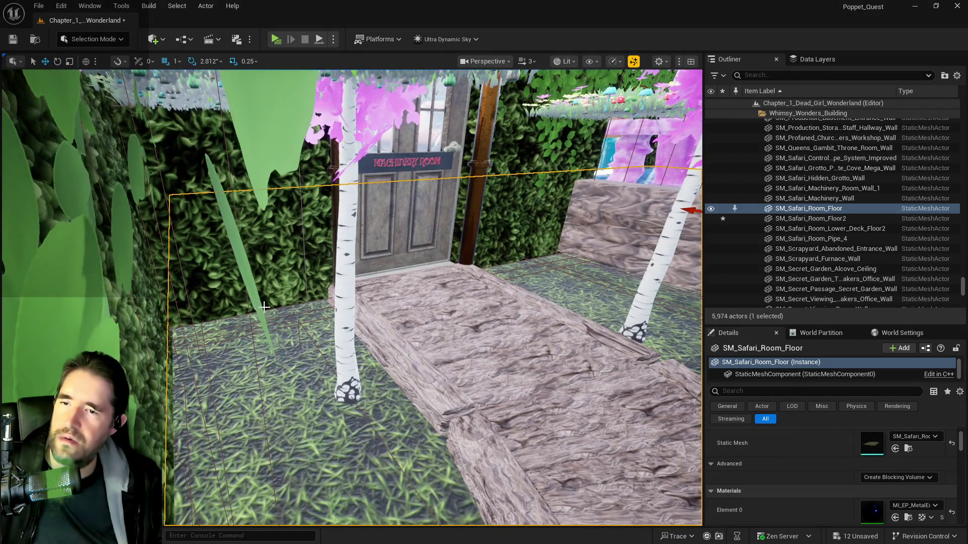
pyautogui.hotkey('ctrl', 'z')
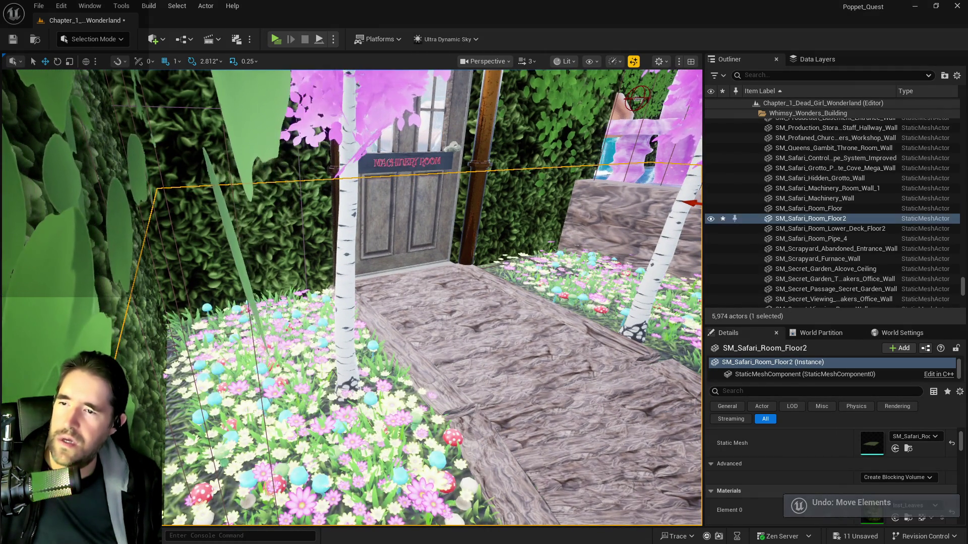
pyautogui.click(807, 228)
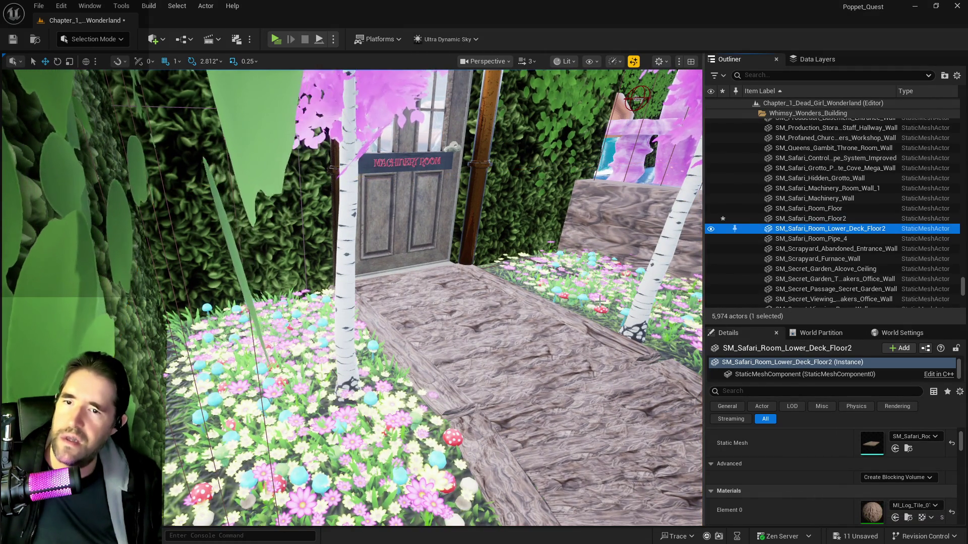
# Select SM_Safari_Room_Floor from the Outliner, which gets dragged upward
pyautogui.press('f')
pyautogui.click(797, 200)
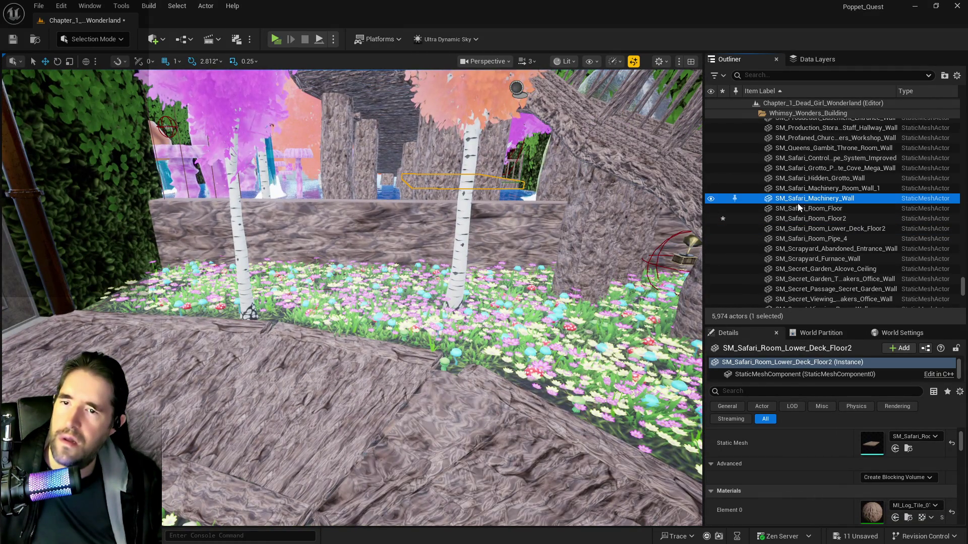
pyautogui.click(794, 209)
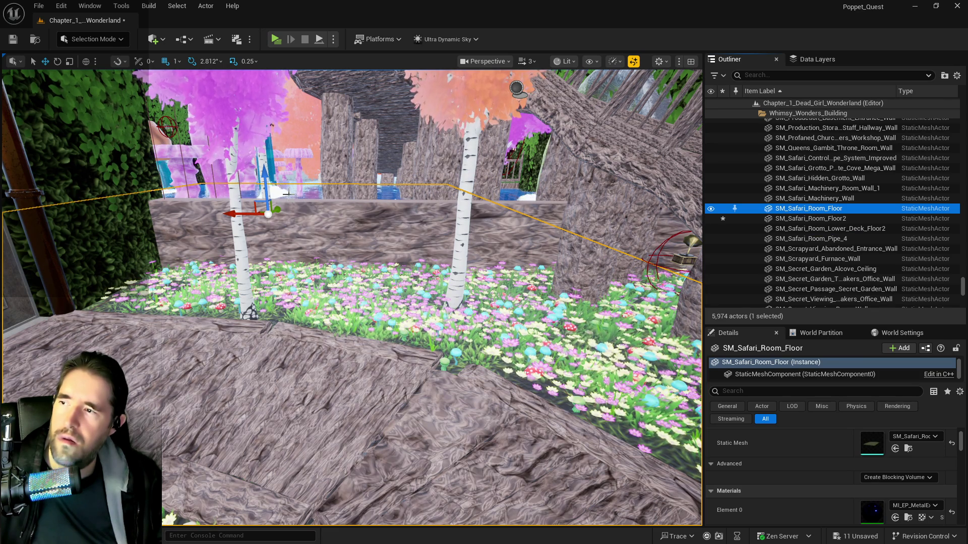
pyautogui.moveTo(269, 184); pyautogui.dragTo(280, 115)
# Inspect the raised floor, undo the move, and select the Box Brush volume
pyautogui.moveTo(353, 297)
pyautogui.mouseDown()
pyautogui.moveTo(353, 358)
pyautogui.moveTo(353, 297)
pyautogui.moveTo(419, 297)
pyautogui.moveTo(419, 283)
pyautogui.mouseUp()
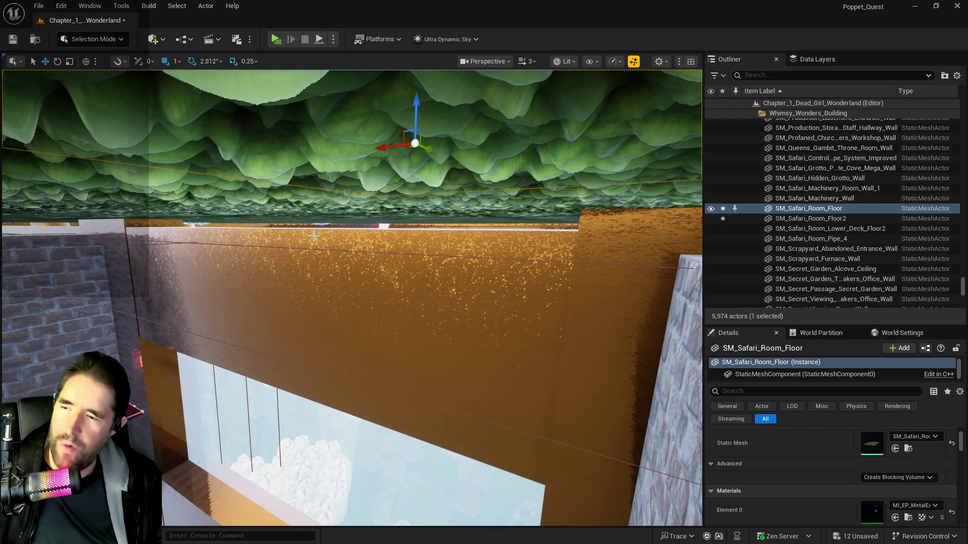
pyautogui.moveTo(312, 236)
pyautogui.mouseDown()
pyautogui.moveTo(333, 192)
pyautogui.moveTo(366, 227)
pyautogui.mouseUp()
pyautogui.hotkey('ctrl', 'z')
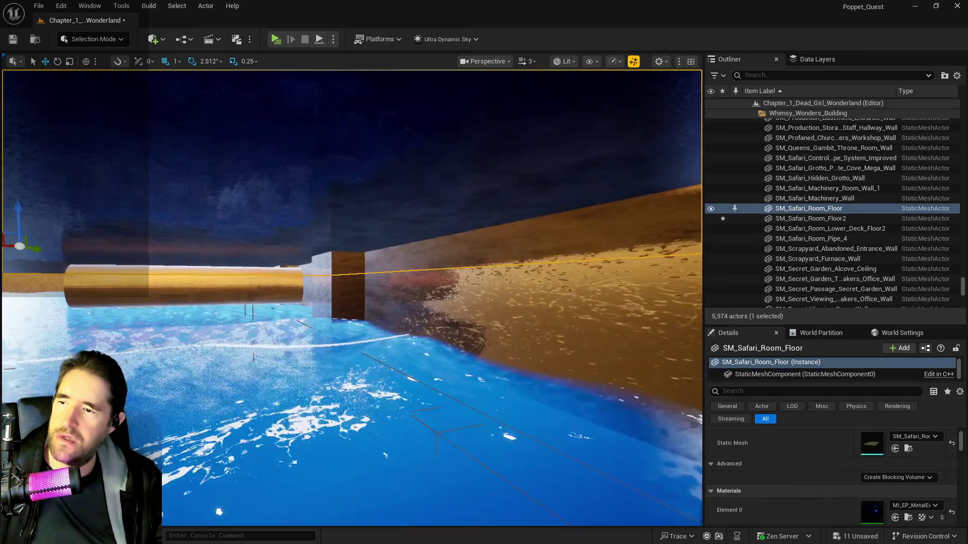
pyautogui.moveTo(365, 227); pyautogui.dragTo(368, 229)
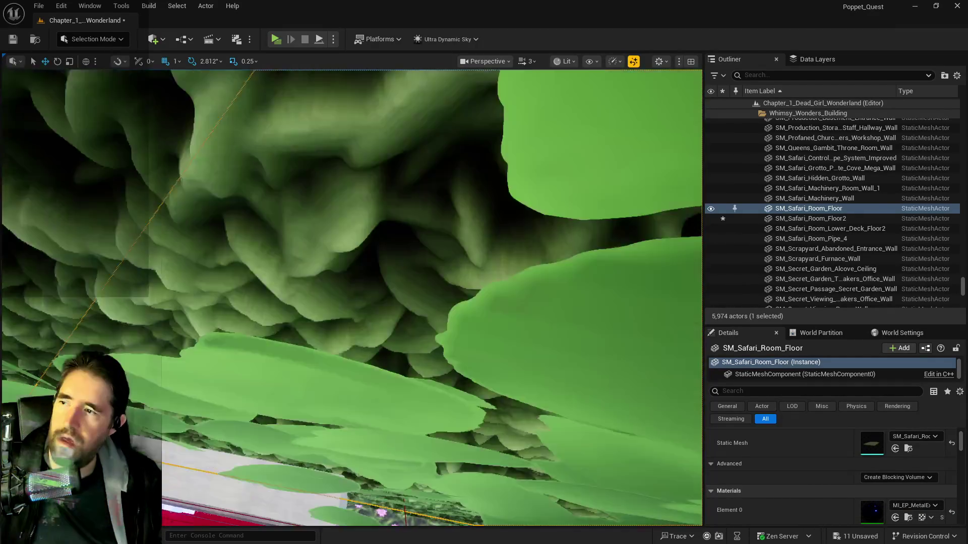
pyautogui.moveTo(368, 229); pyautogui.dragTo(373, 234)
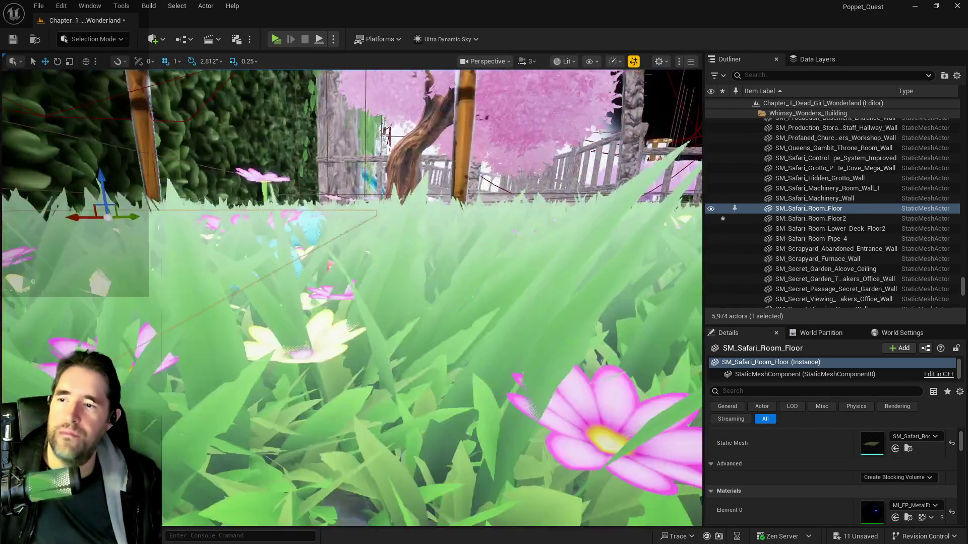
pyautogui.press('w')
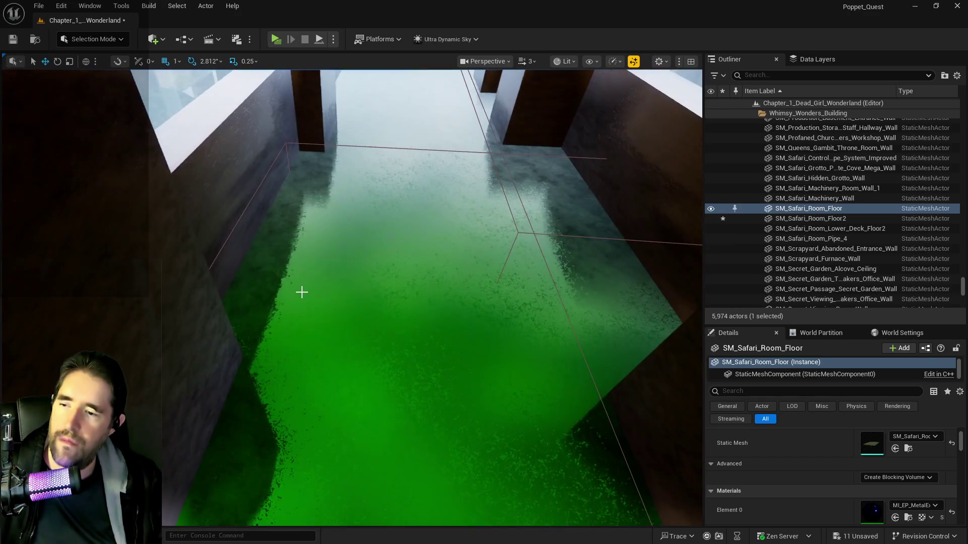
pyautogui.click(301, 291)
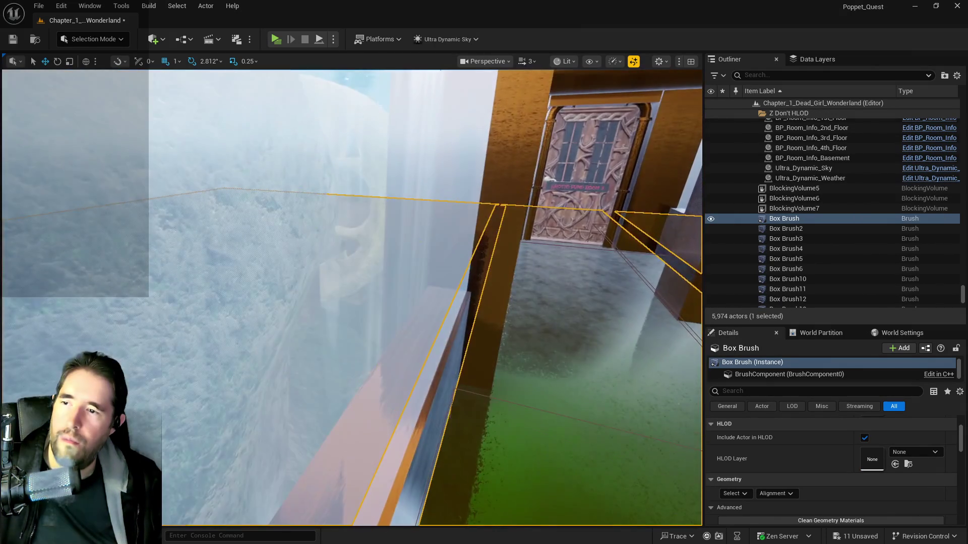
pyautogui.press('f')
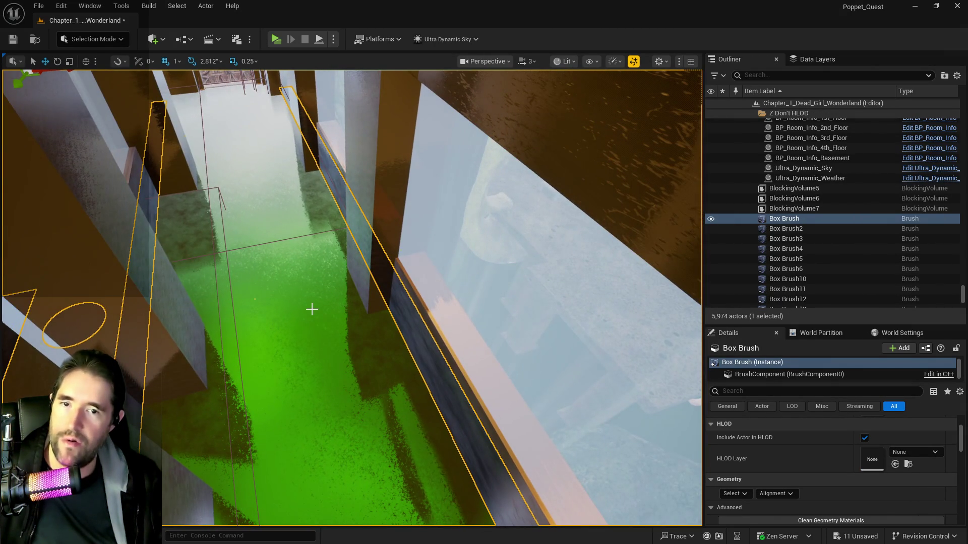
pyautogui.moveTo(311, 309); pyautogui.dragTo(319, 237)
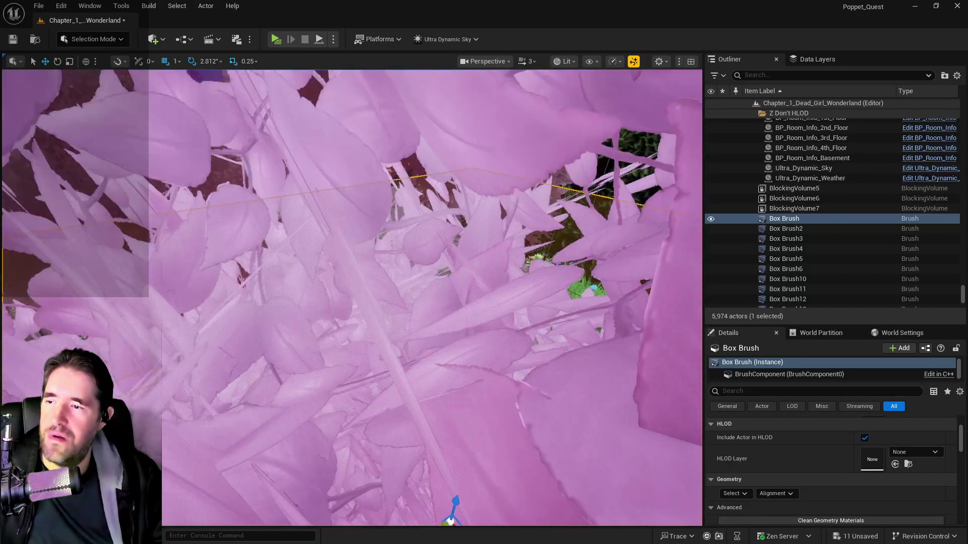
pyautogui.moveTo(318, 237); pyautogui.dragTo(317, 267)
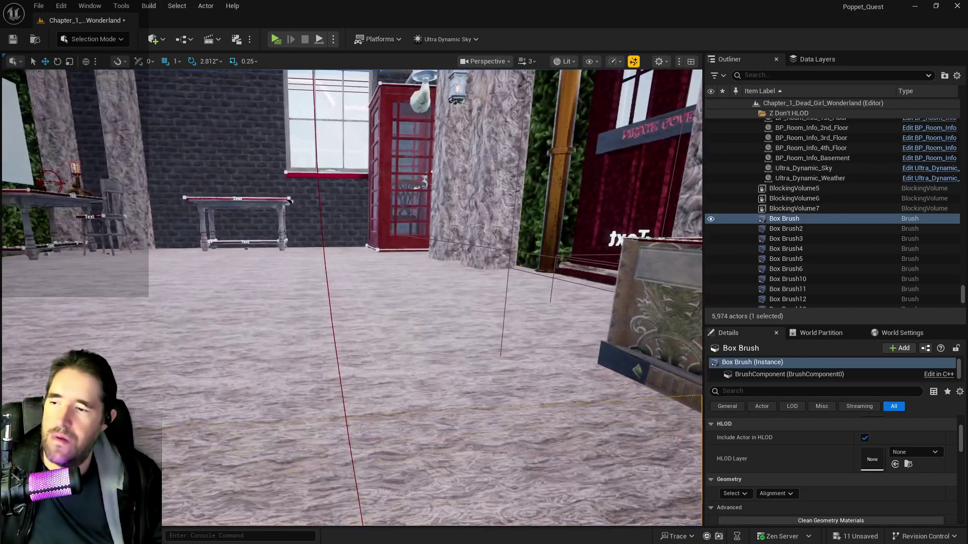
pyautogui.click(318, 303)
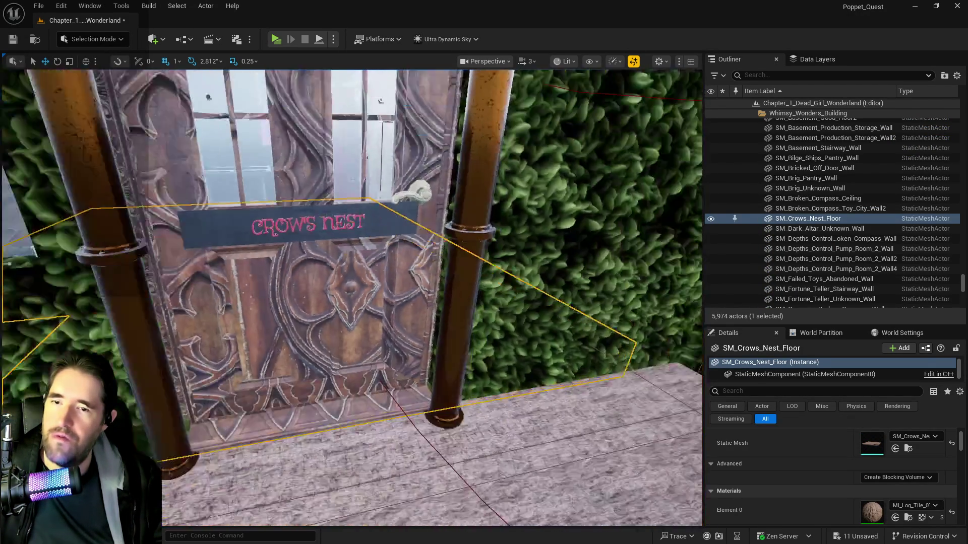
pyautogui.moveTo(318, 303)
pyautogui.mouseDown()
pyautogui.moveTo(318, 328)
pyautogui.moveTo(353, 378)
pyautogui.mouseUp()
pyautogui.click(353, 353)
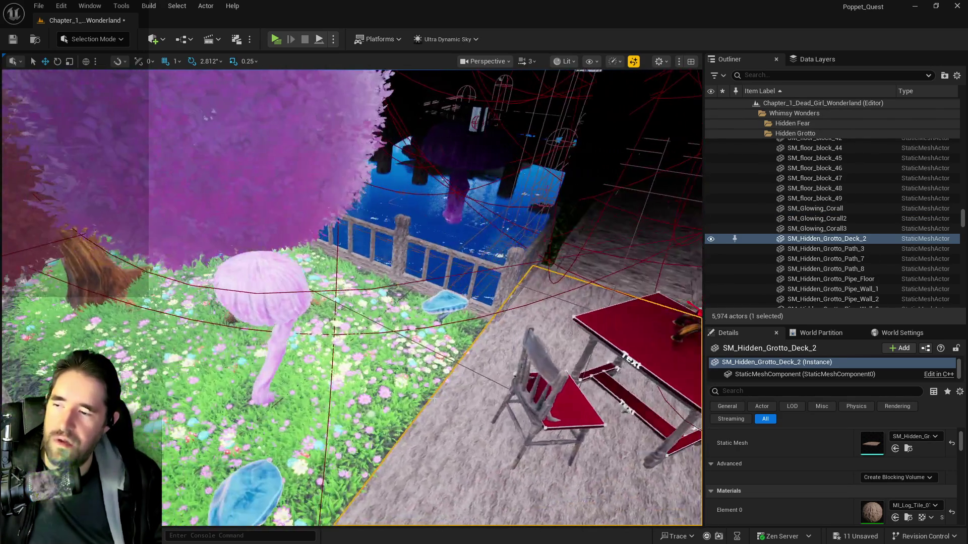
pyautogui.click(488, 327)
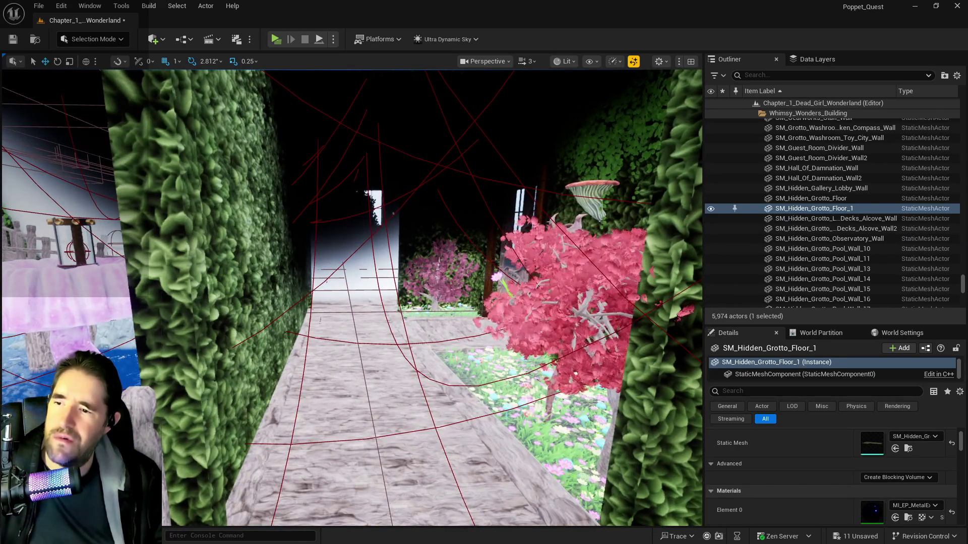
pyautogui.click(499, 388)
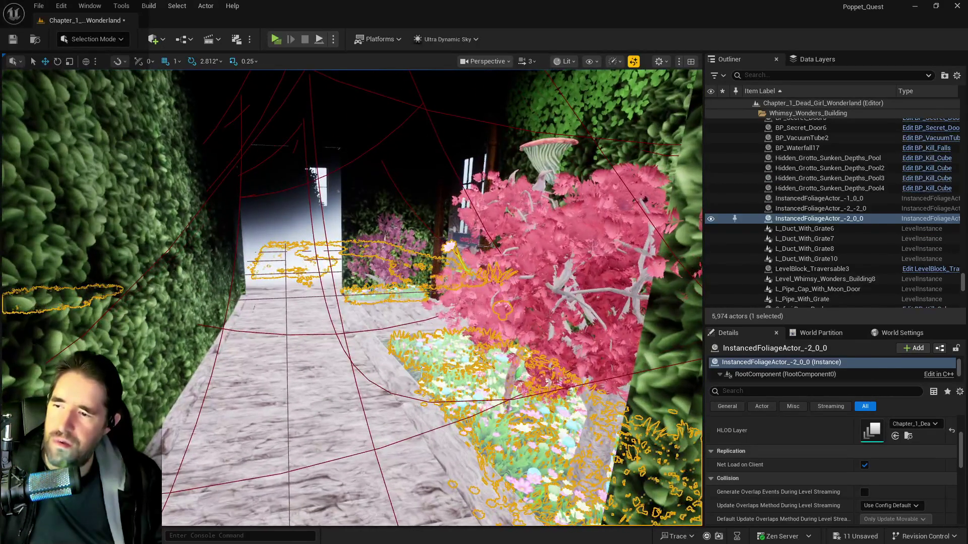
pyautogui.click(412, 376)
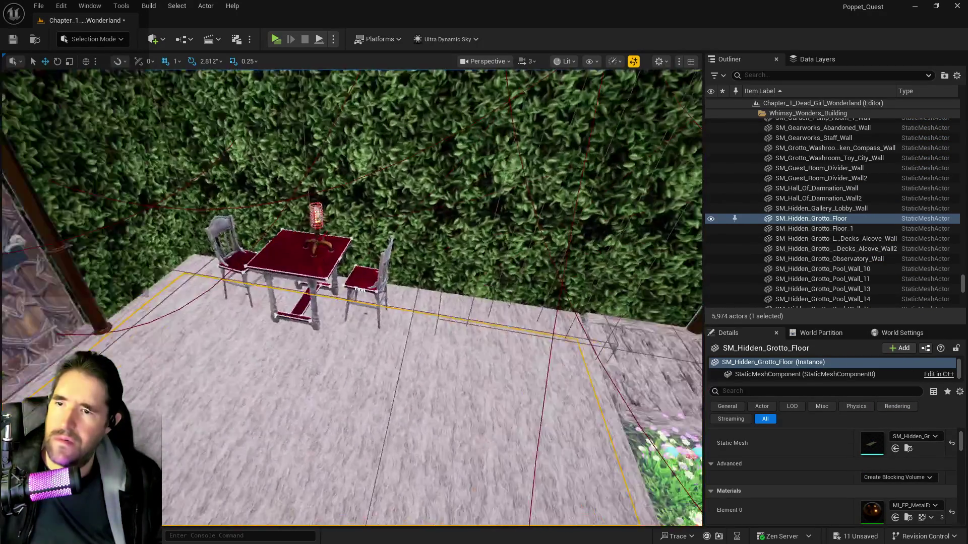
pyautogui.moveTo(353, 298); pyautogui.dragTo(353, 262)
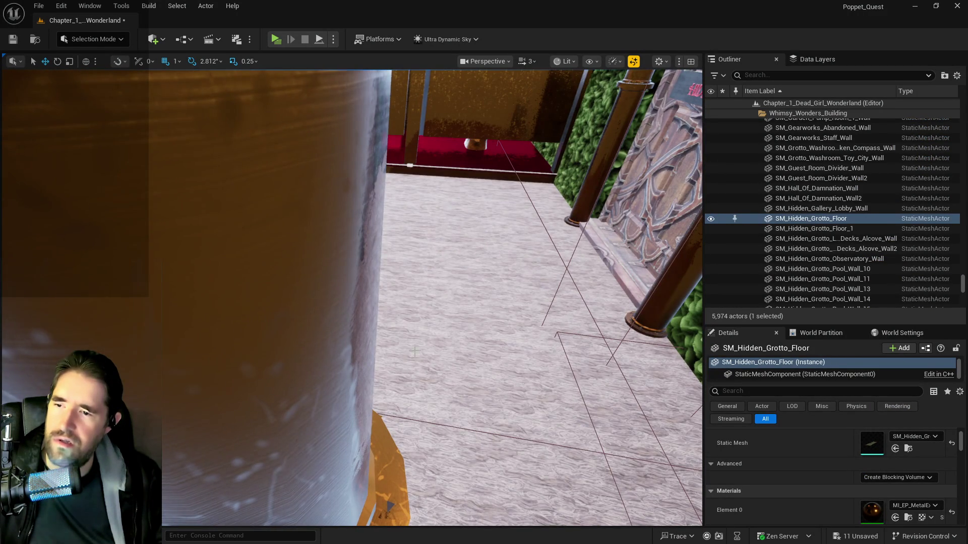
pyautogui.click(415, 352)
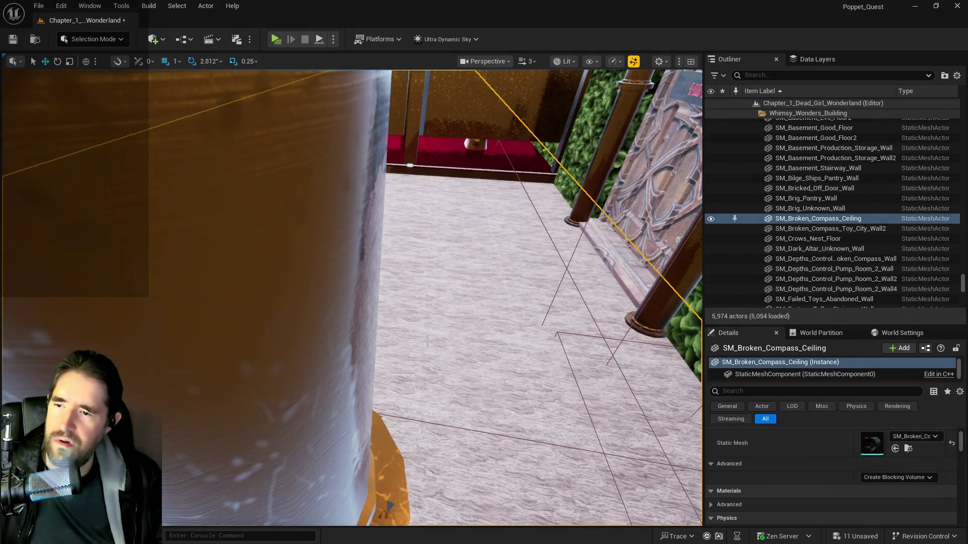
pyautogui.press('f')
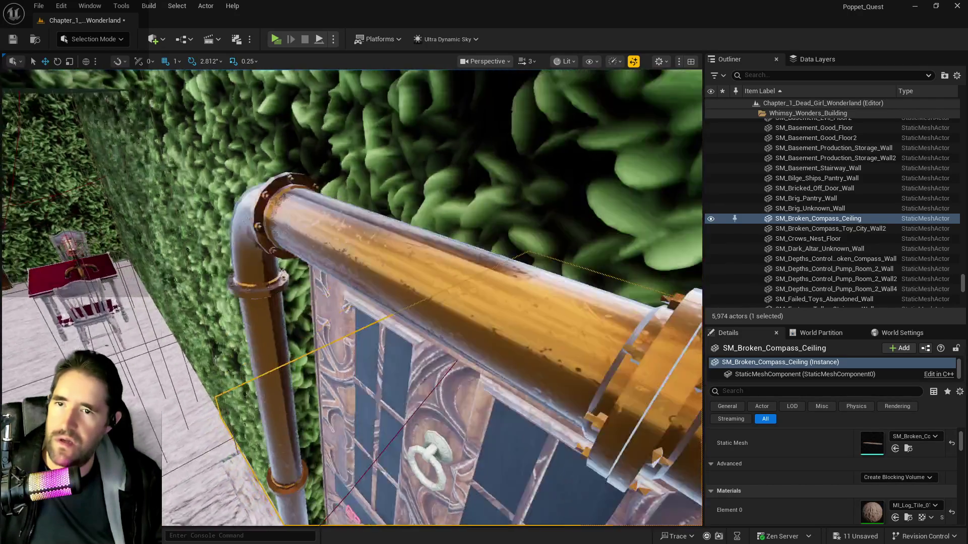
pyautogui.scroll(10, 351, 297)
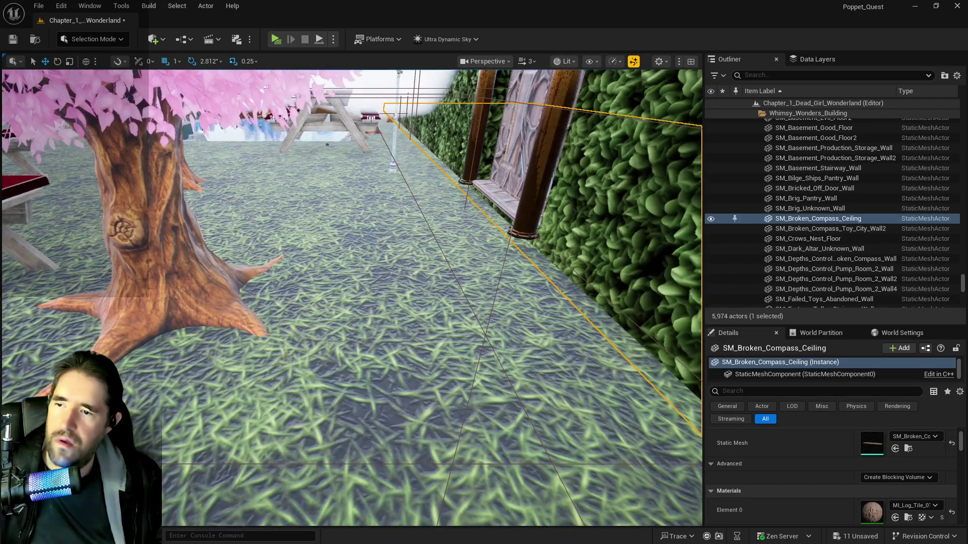
pyautogui.click(351, 297)
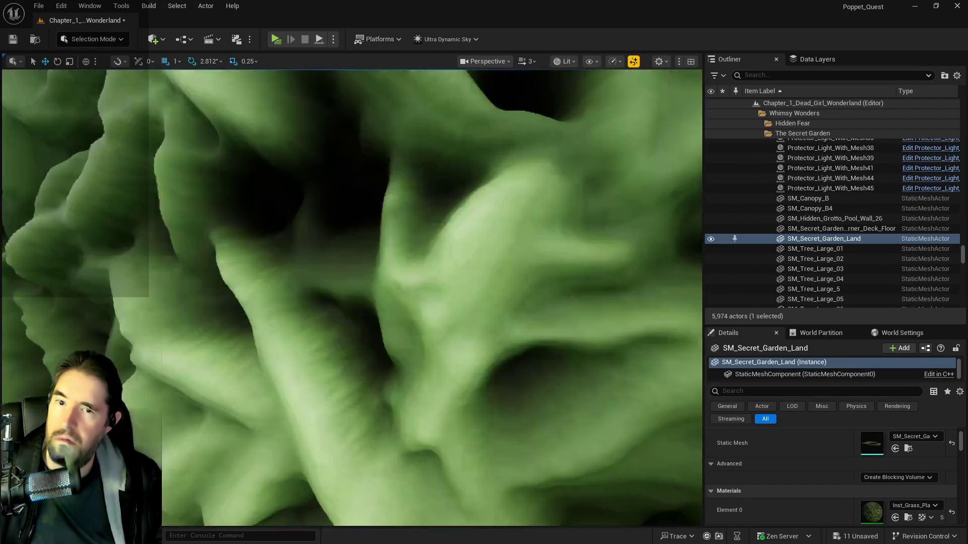
pyautogui.scroll(3, 352, 297)
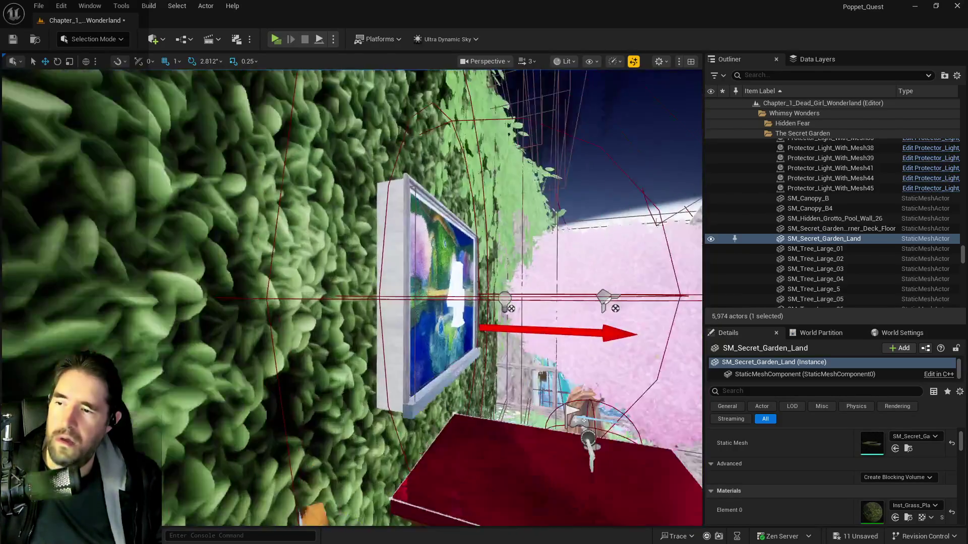
pyautogui.scroll(3, 395, 168)
pyautogui.scroll(-2, 352, 297)
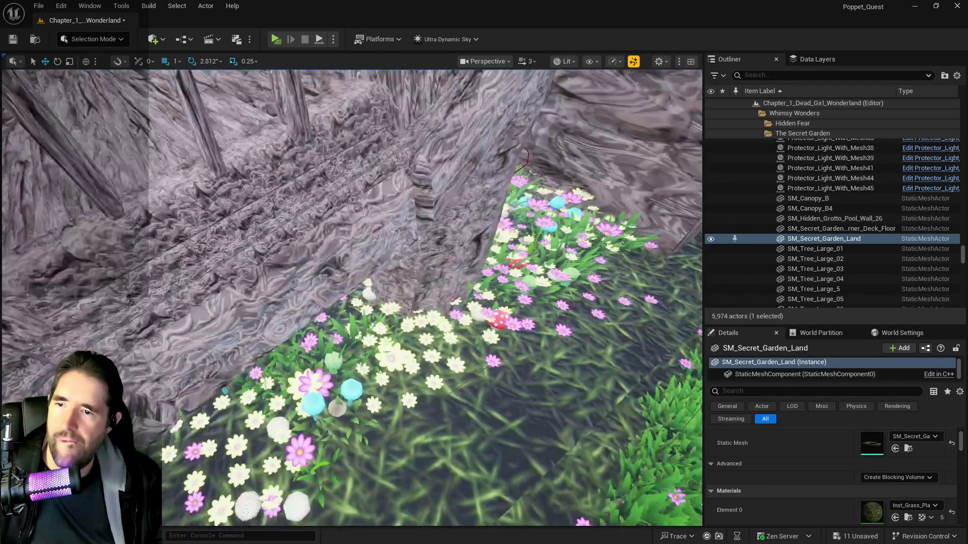
pyautogui.scroll(-3, 352, 298)
pyautogui.scroll(-2, 352, 297)
pyautogui.scroll(-2, 223, 337)
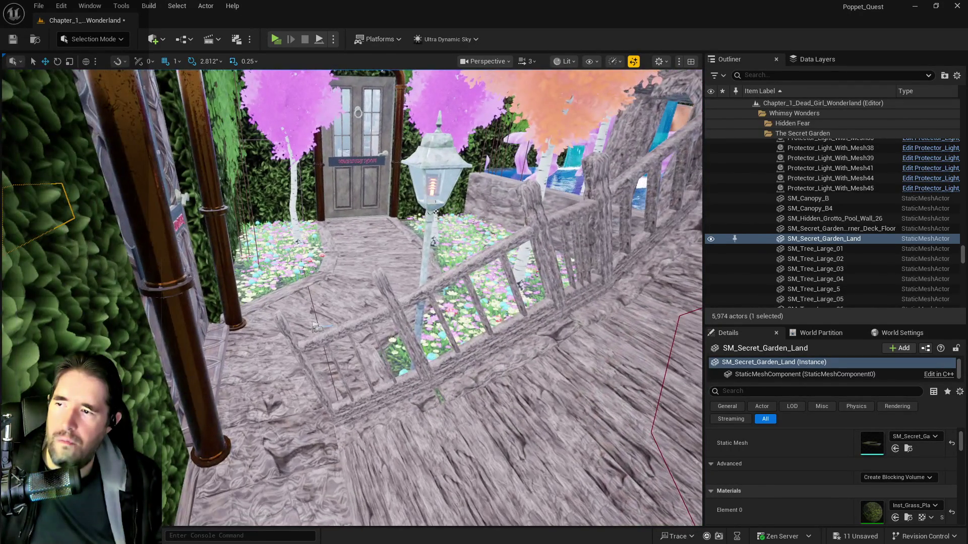
pyautogui.press('f')
pyautogui.scroll(-5, 290, 248)
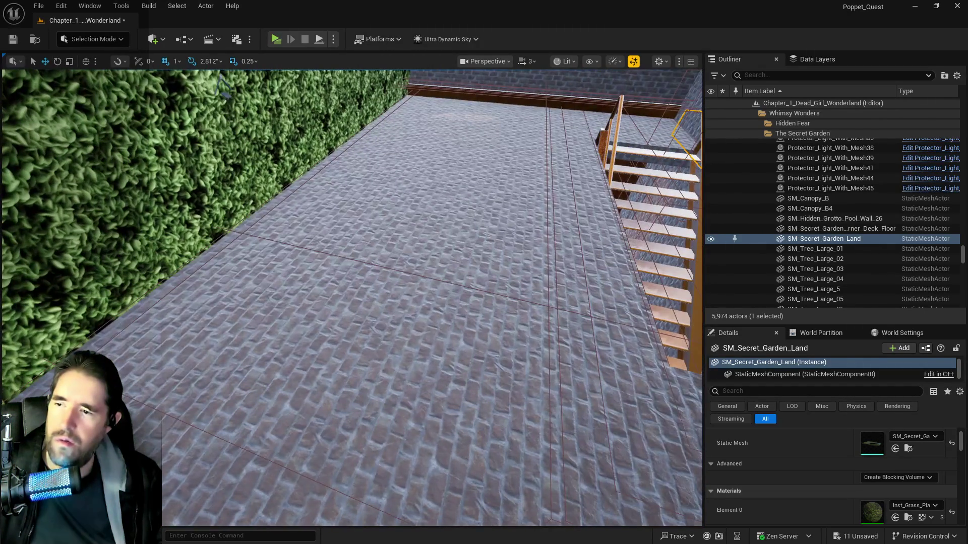
pyautogui.click(430, 336)
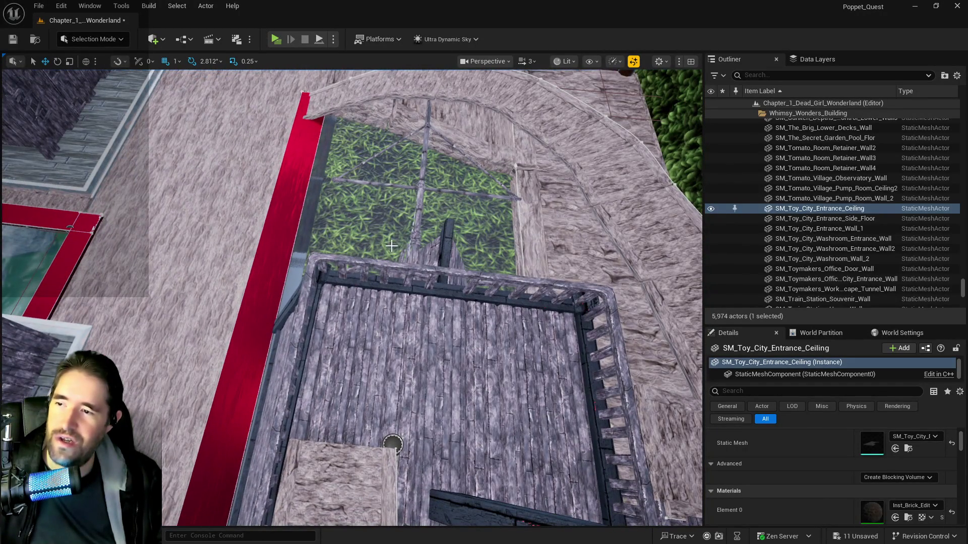
pyautogui.click(391, 246)
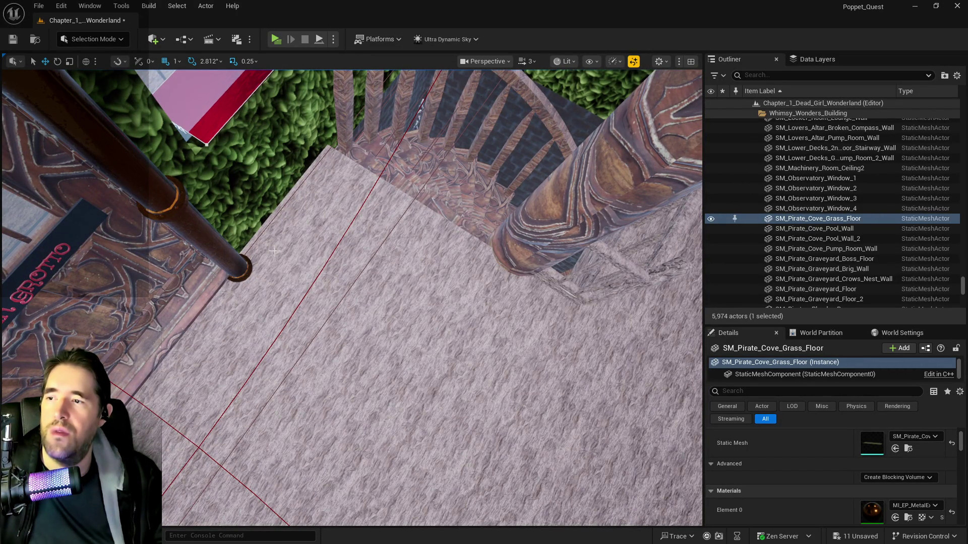
pyautogui.click(276, 266)
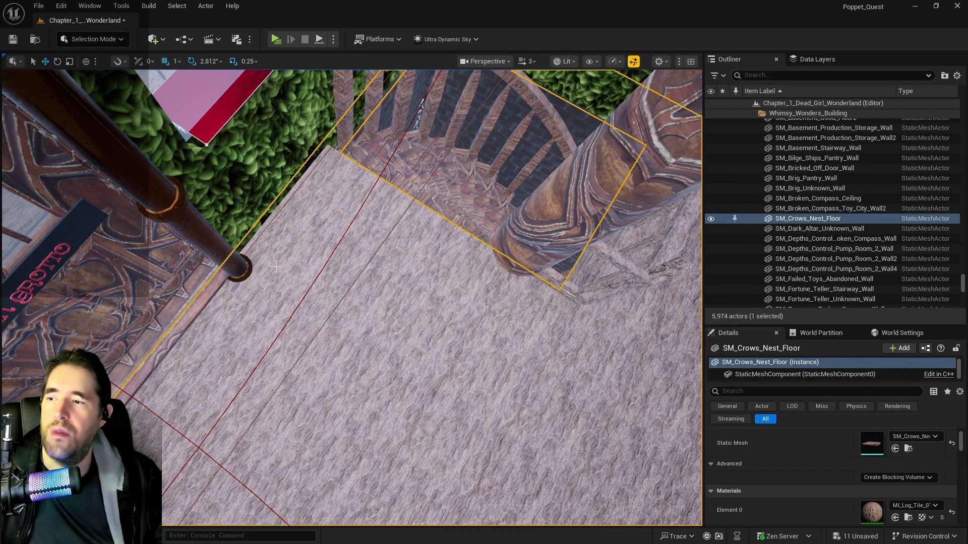
pyautogui.press('f')
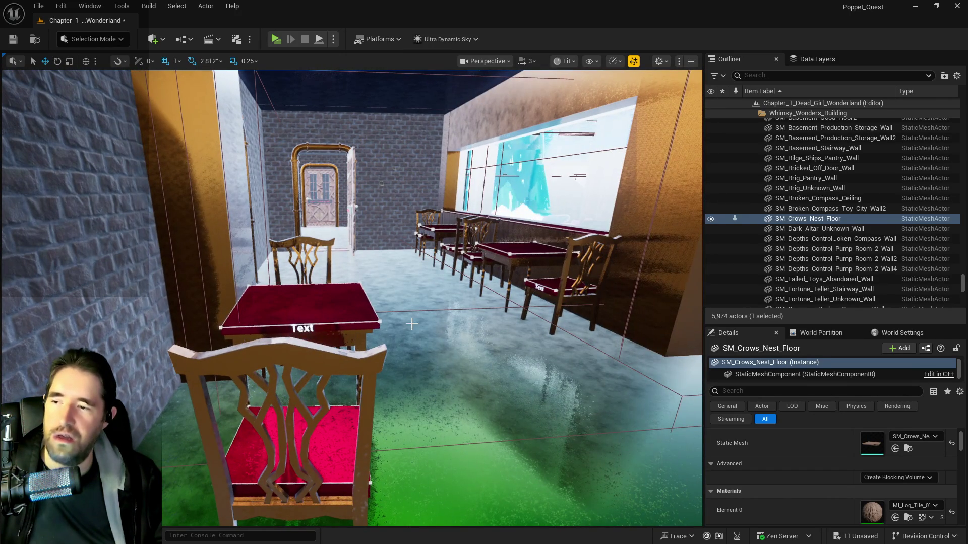
pyautogui.click(378, 322)
pyautogui.click(393, 302)
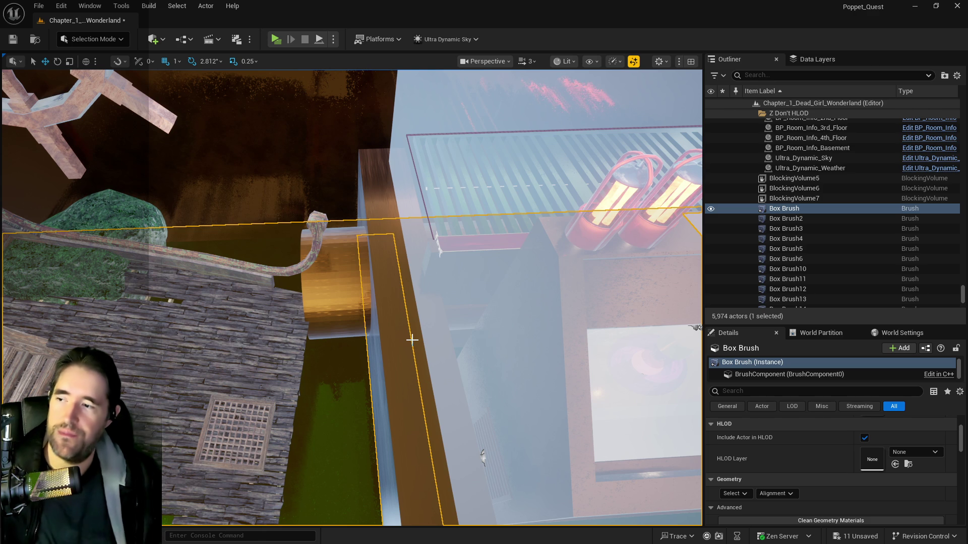
# Select Ship_MainDeck_BP2 and slide the ship deck along X
pyautogui.moveTo(352, 249); pyautogui.dragTo(327, 256)
pyautogui.click(329, 253)
pyautogui.moveTo(461, 342)
pyautogui.mouseDown()
pyautogui.moveTo(344, 306)
pyautogui.moveTo(298, 309)
pyautogui.moveTo(302, 303)
pyautogui.mouseUp()
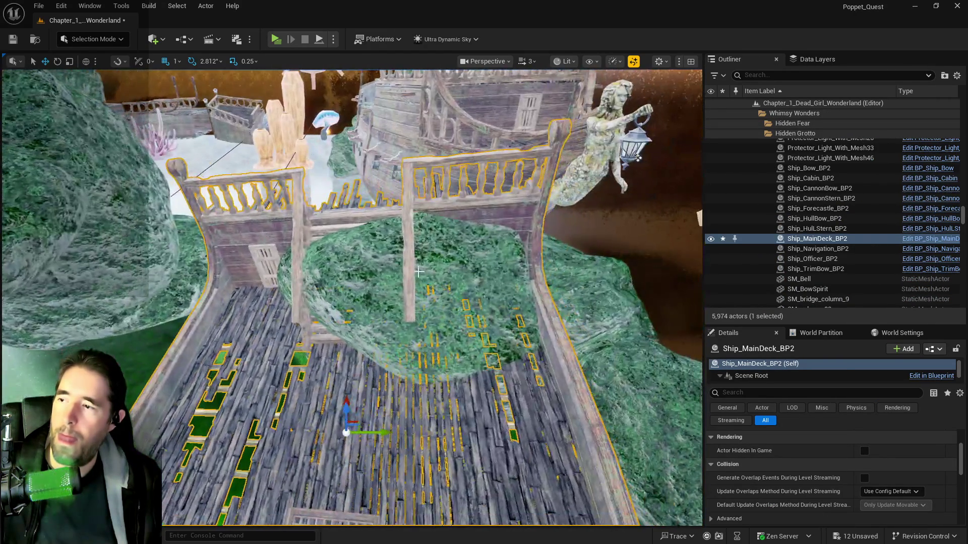
# Scale BP_RockCluster01 uniformly to 2.0, shift it along Y, and switch to rotation
pyautogui.click(444, 283)
pyautogui.moveTo(444, 282); pyautogui.dragTo(454, 280)
pyautogui.moveTo(575, 347); pyautogui.dragTo(569, 353)
pyautogui.scroll(3, 828, 442)
pyautogui.click(869, 477)
pyautogui.click(767, 477)
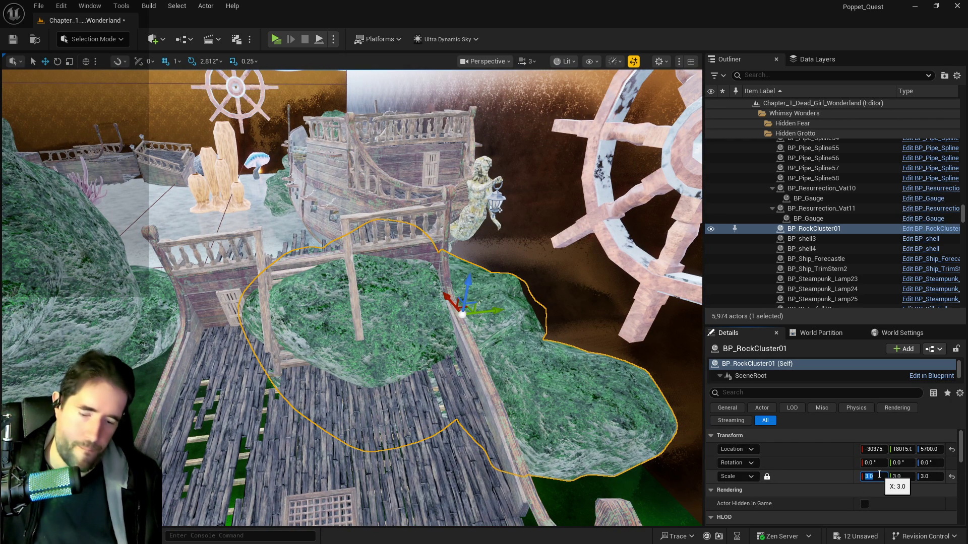
pyautogui.write('2')
pyautogui.press('Return')
pyautogui.moveTo(501, 304)
pyautogui.mouseDown()
pyautogui.moveTo(506, 296)
pyautogui.moveTo(463, 285)
pyautogui.moveTo(472, 284)
pyautogui.mouseUp()
pyautogui.press('e')
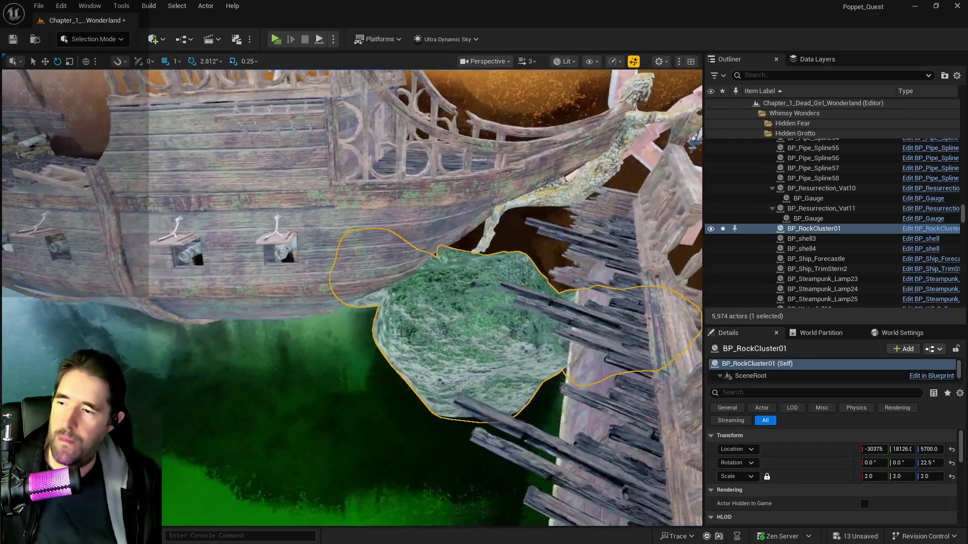
# Fly through the ship into the pipe tunnel and select Cylinder Brush16
pyautogui.moveTo(293, 180); pyautogui.dragTo(478, 336)
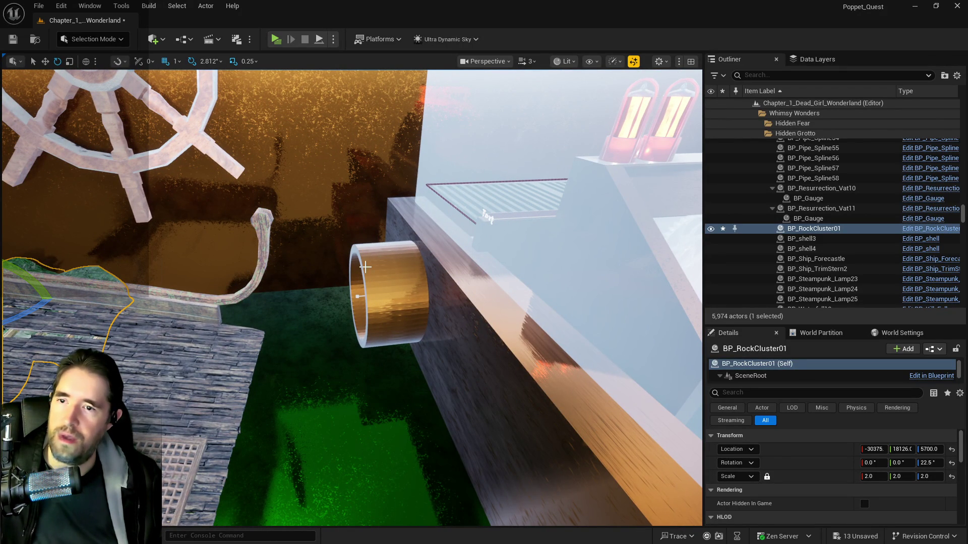
pyautogui.moveTo(414, 303); pyautogui.dragTo(414, 303)
pyautogui.moveTo(313, 296); pyautogui.dragTo(313, 296)
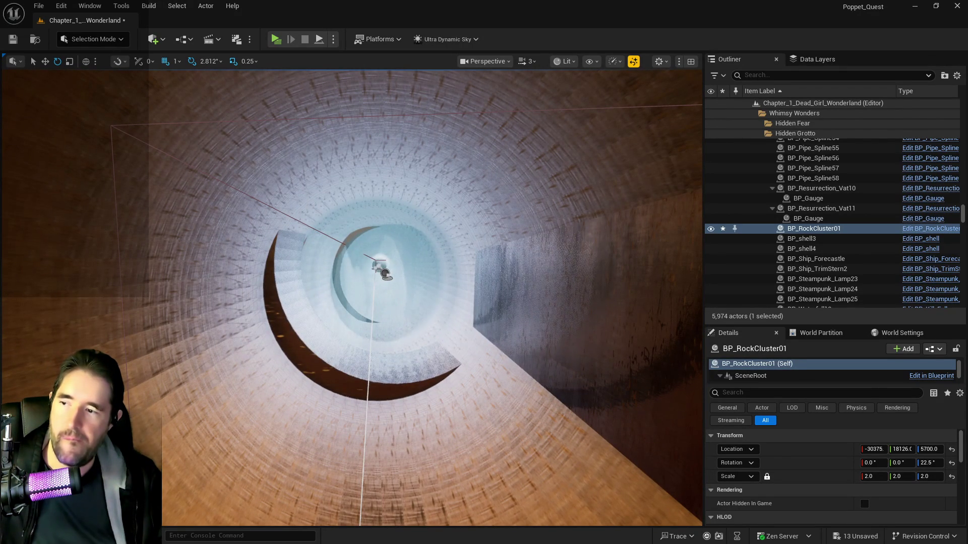
pyautogui.click(375, 272)
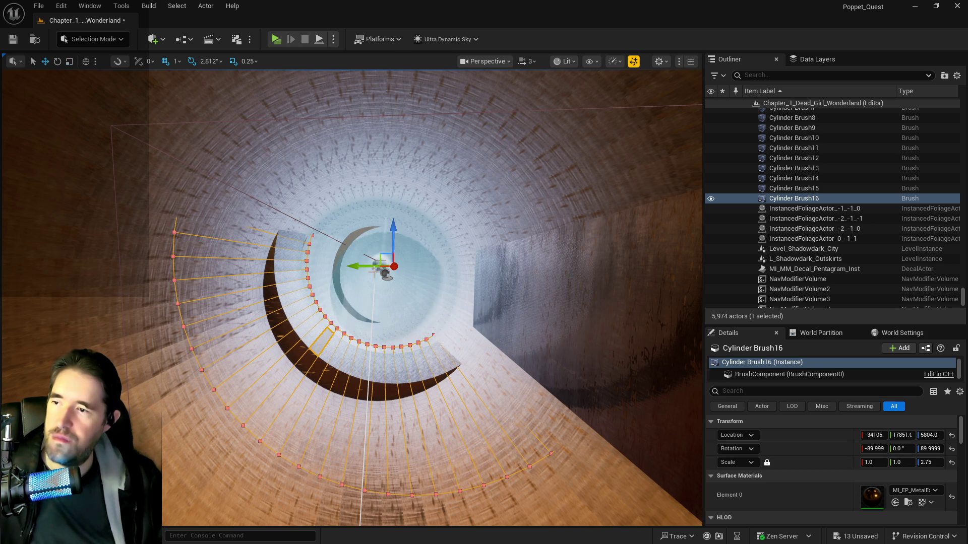
# Shift Cylinder Brush16 along Y, lower it to Z 5756, and Alt-drag a copy along X
pyautogui.moveTo(368, 266); pyautogui.dragTo(335, 267)
pyautogui.moveTo(365, 231); pyautogui.dragTo(363, 266)
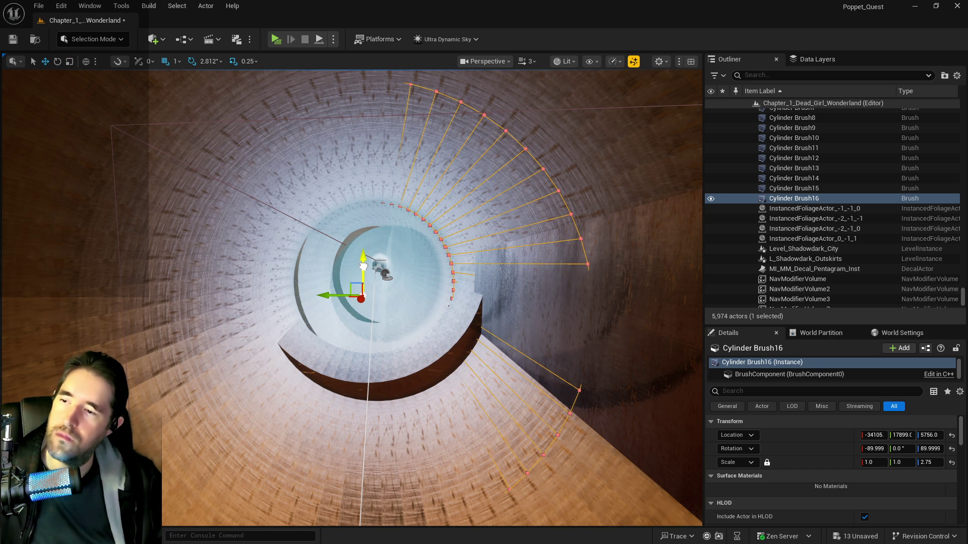
pyautogui.moveTo(334, 295); pyautogui.dragTo(343, 296)
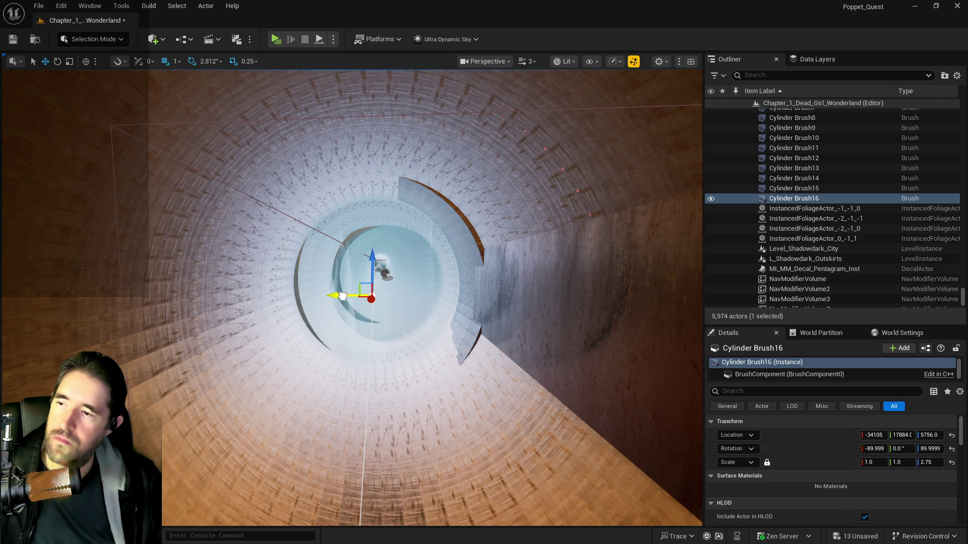
pyautogui.scroll(-10, 342, 296)
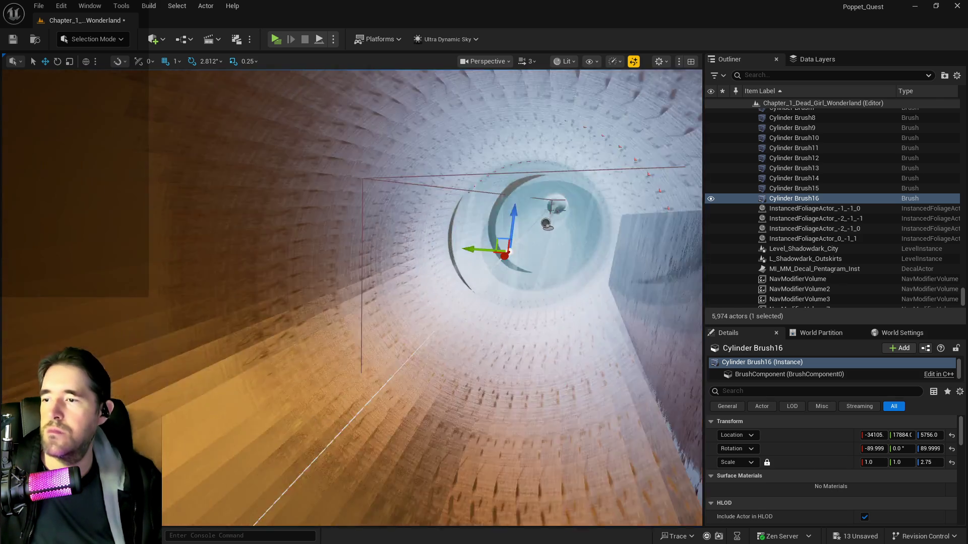
pyautogui.scroll(-3, 529, 279)
pyautogui.scroll(5, 530, 280)
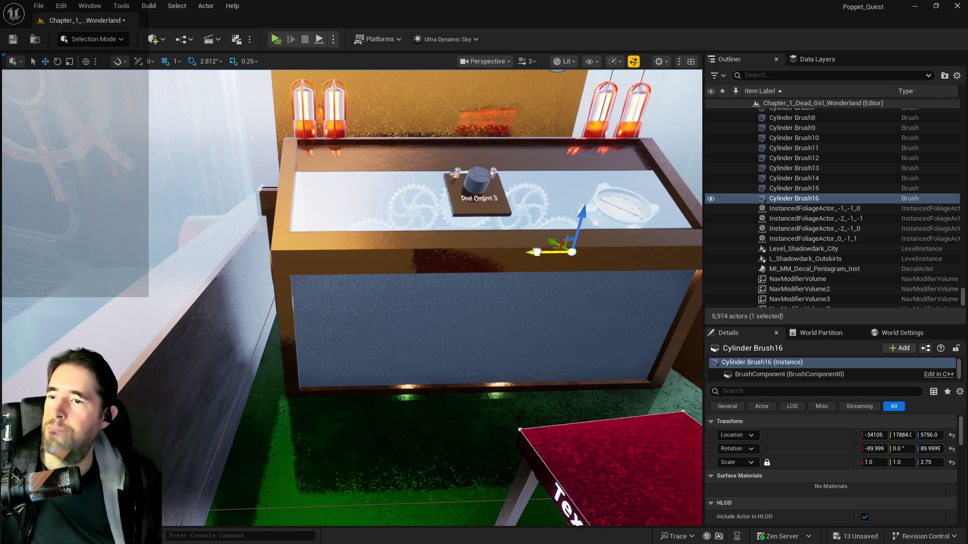
pyautogui.moveTo(536, 252)
pyautogui.mouseDown()
pyautogui.moveTo(162, 270)
pyautogui.moveTo(222, 280)
pyautogui.mouseUp()
# Reselect Cylinder Brush17 and drag it along Y and X to X -32214 in the pipe ring
pyautogui.press('w')
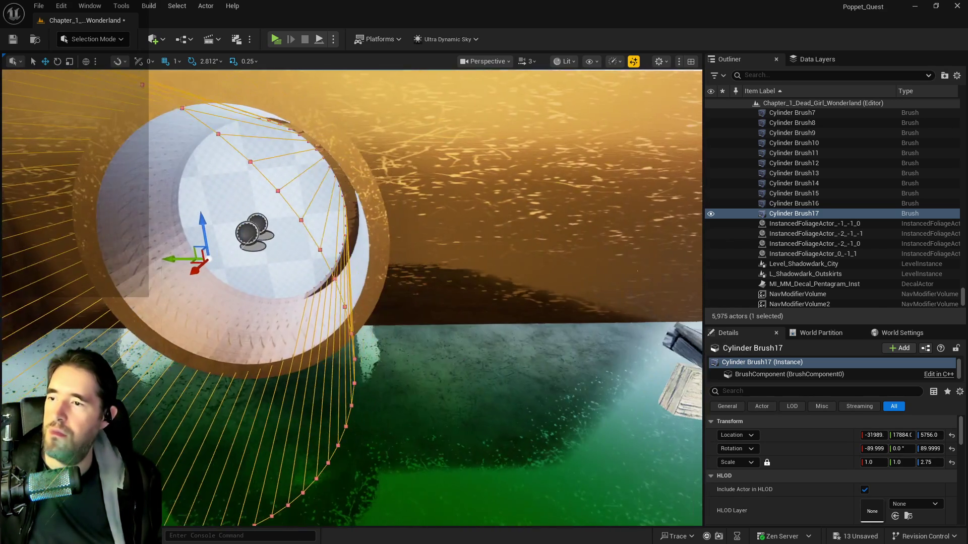
pyautogui.moveTo(144, 269); pyautogui.dragTo(151, 270)
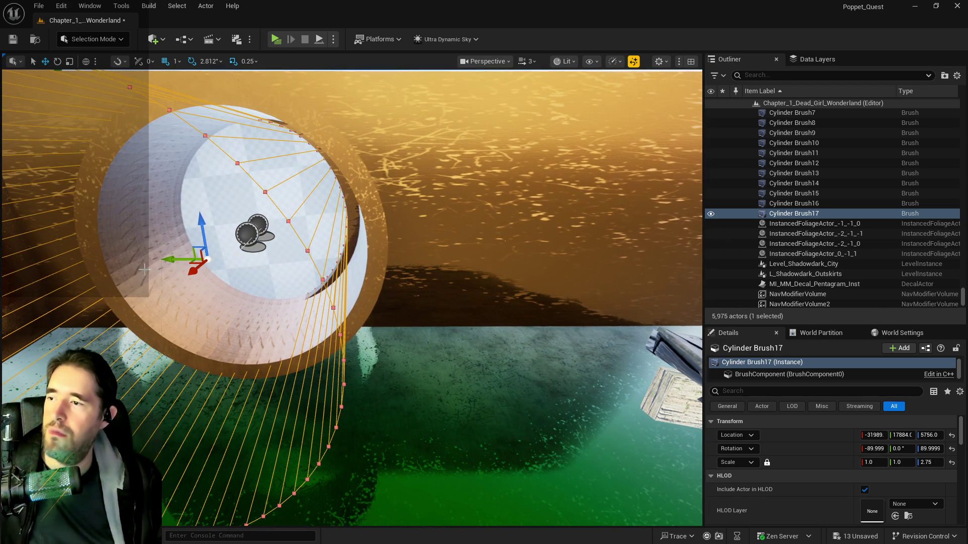
pyautogui.click(265, 263)
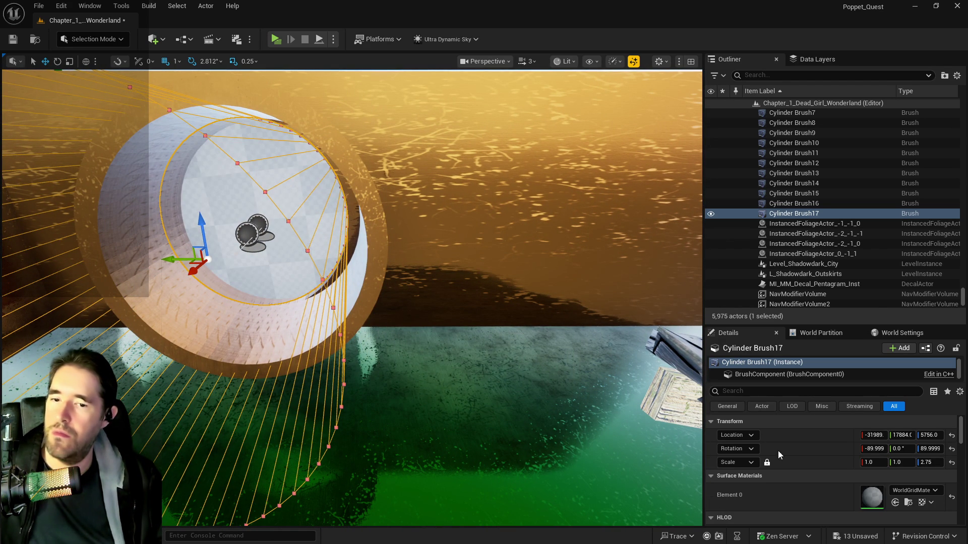
pyautogui.scroll(-3, 631, 434)
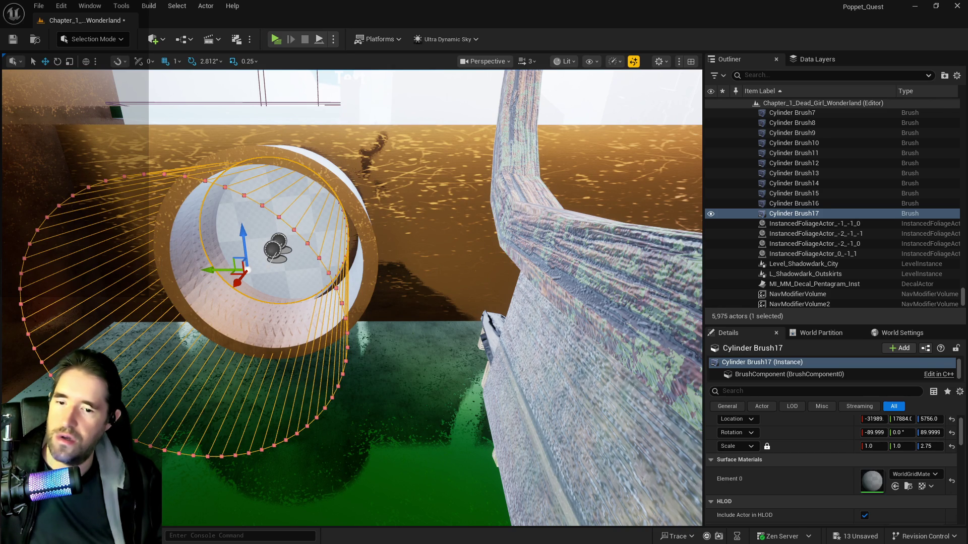
pyautogui.click(453, 252)
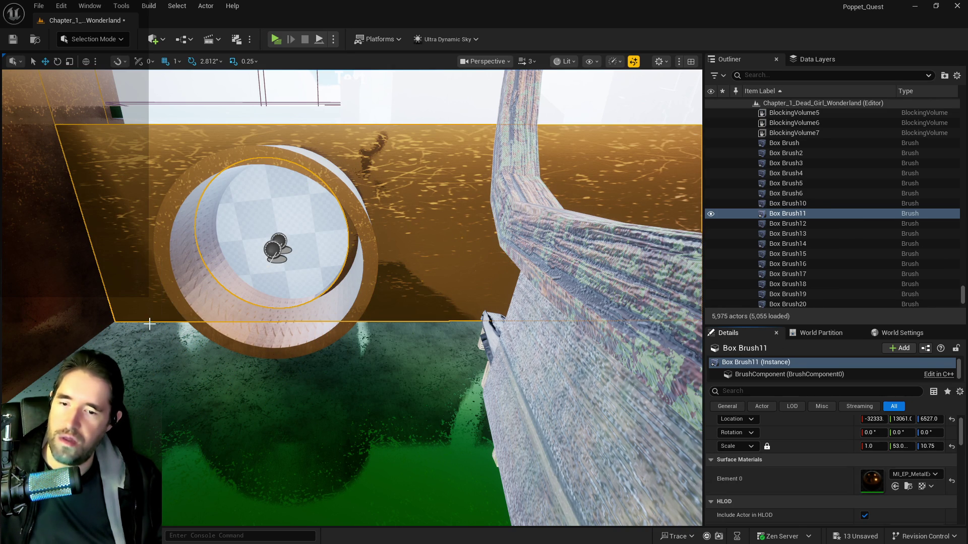
pyautogui.click(222, 259)
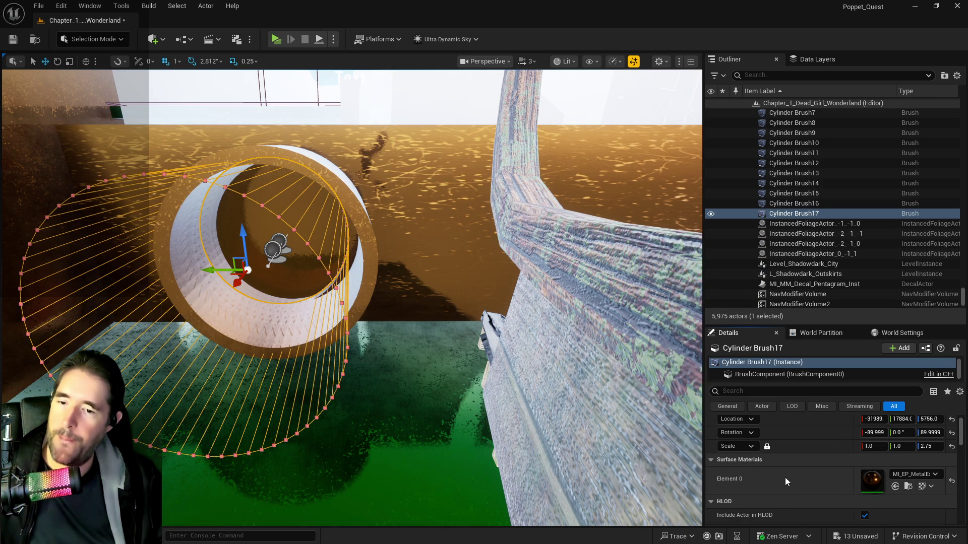
pyautogui.moveTo(214, 270); pyautogui.dragTo(233, 272)
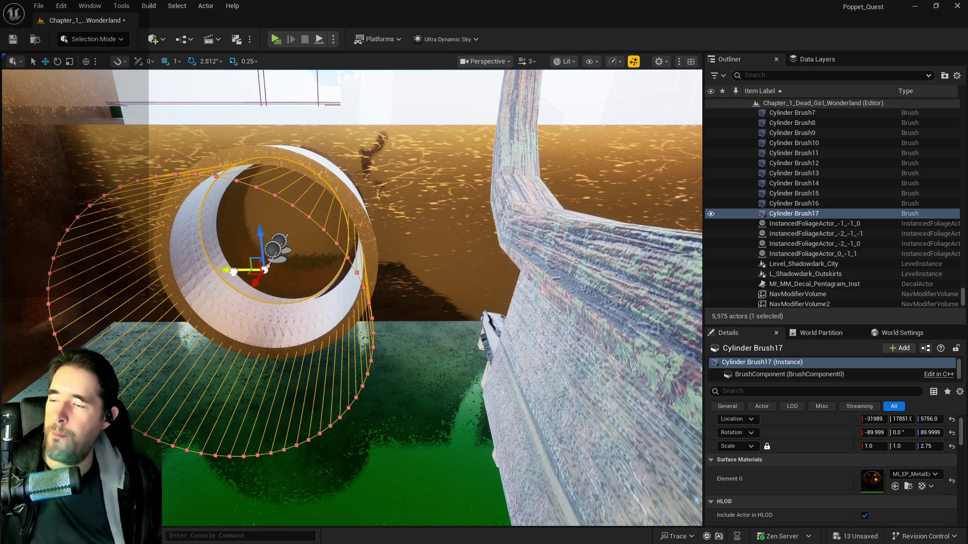
pyautogui.moveTo(255, 280); pyautogui.dragTo(249, 250)
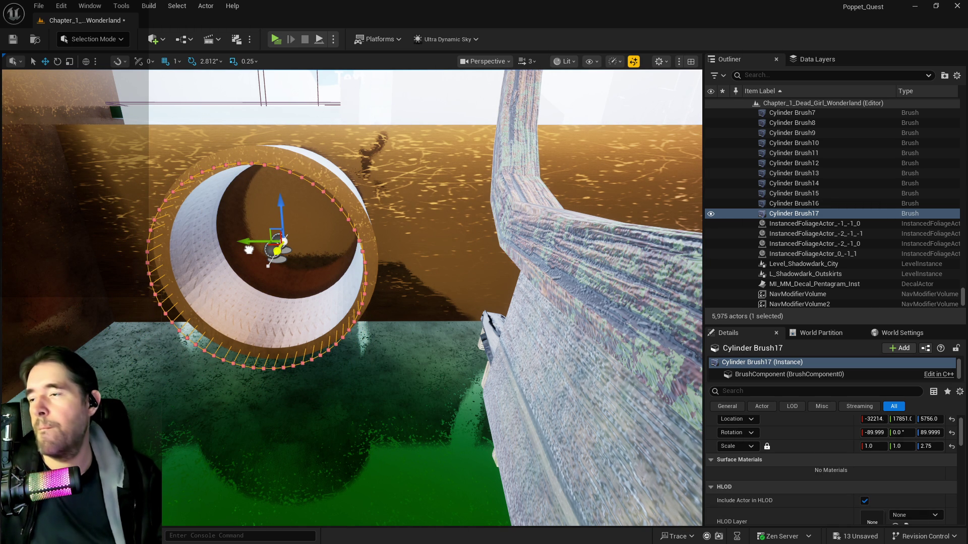
pyautogui.press('a')
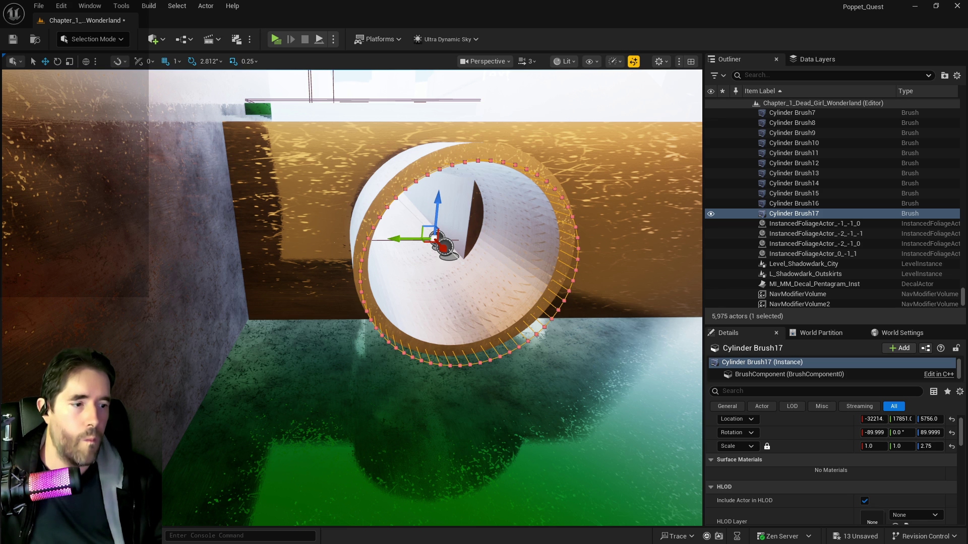
pyautogui.moveTo(393, 299); pyautogui.dragTo(423, 262)
# Multi-select the retainer wall, red strip, activation button and console, and move them sideways together
pyautogui.click(392, 299)
pyautogui.press('f')
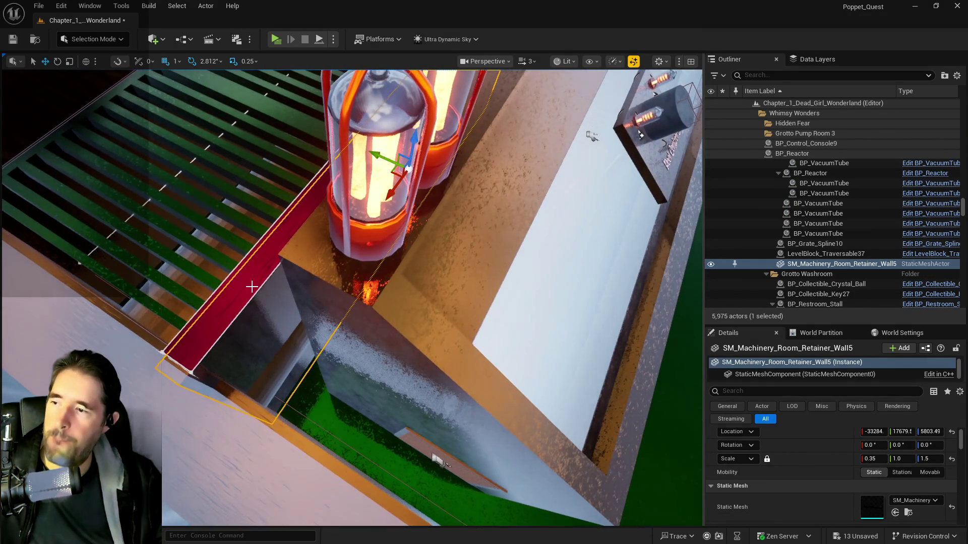
pyautogui.keyDown('ctrl'); pyautogui.click(285, 288); pyautogui.keyUp('ctrl')
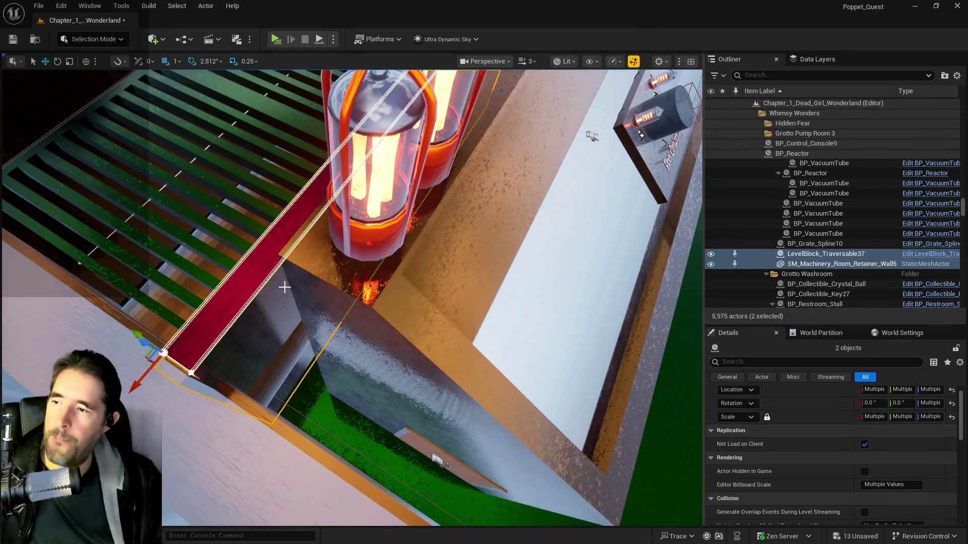
pyautogui.keyDown('ctrl'); pyautogui.click(489, 267); pyautogui.keyUp('ctrl')
pyautogui.press('f')
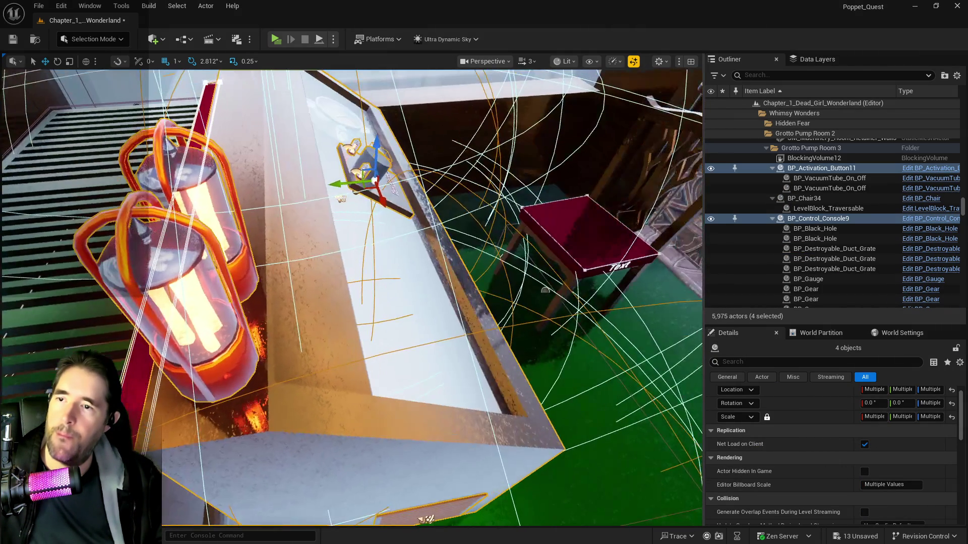
pyautogui.moveTo(334, 184)
pyautogui.mouseDown()
pyautogui.moveTo(359, 186)
pyautogui.moveTo(257, 218)
pyautogui.mouseUp()
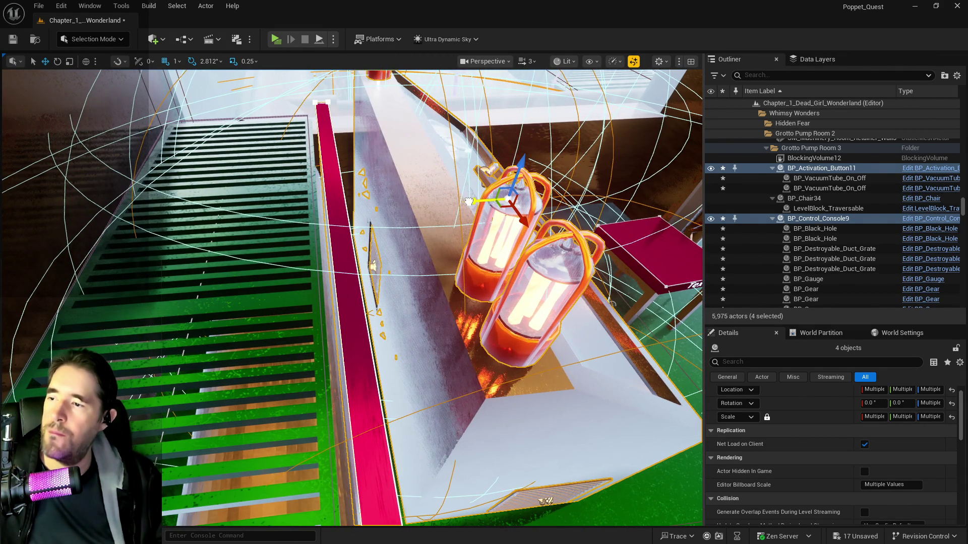
# Nudge BP_Grate_Spline10 along Y to 17994, then select the red trim bar LevelBlock_Traversable2
pyautogui.click(314, 277)
pyautogui.press('f')
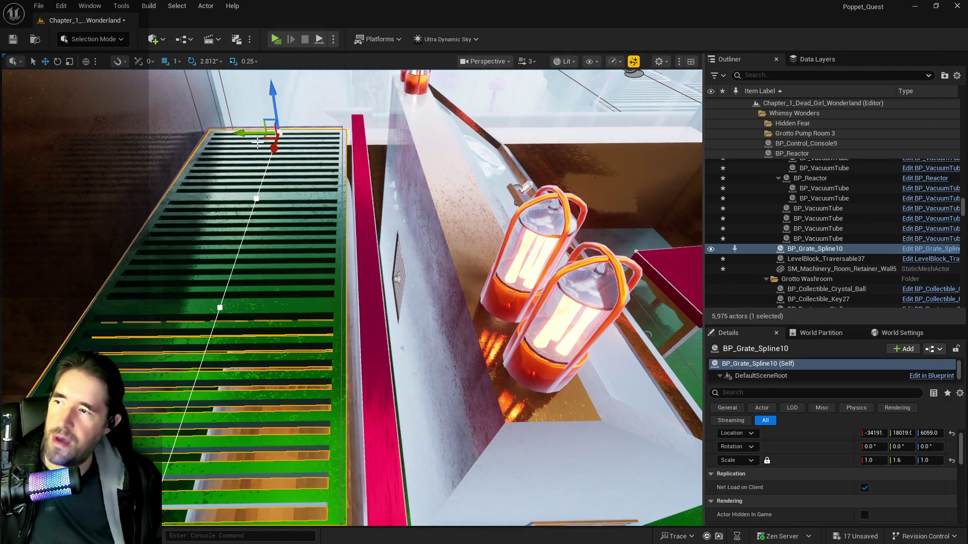
pyautogui.moveTo(247, 132); pyautogui.dragTo(237, 133)
pyautogui.moveTo(303, 252)
pyautogui.mouseDown()
pyautogui.moveTo(333, 232)
pyautogui.moveTo(303, 186)
pyautogui.mouseUp()
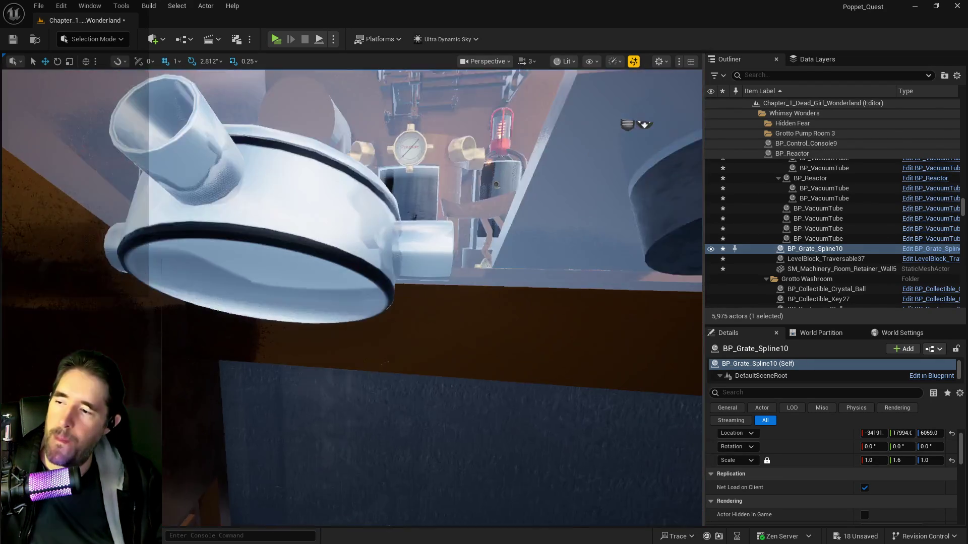
pyautogui.moveTo(303, 186)
pyautogui.mouseDown()
pyautogui.moveTo(343, 199)
pyautogui.moveTo(342, 212)
pyautogui.moveTo(358, 200)
pyautogui.moveTo(356, 231)
pyautogui.mouseUp()
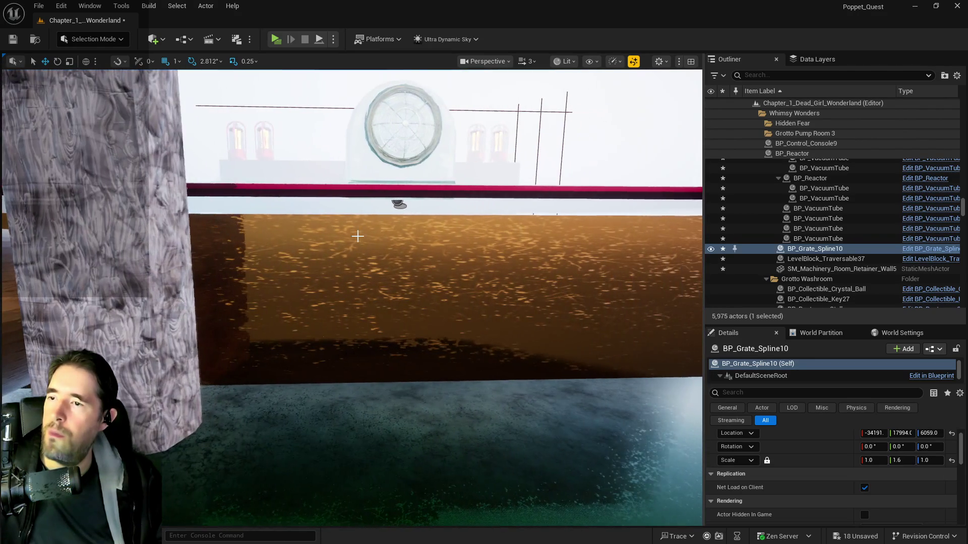
pyautogui.click(396, 193)
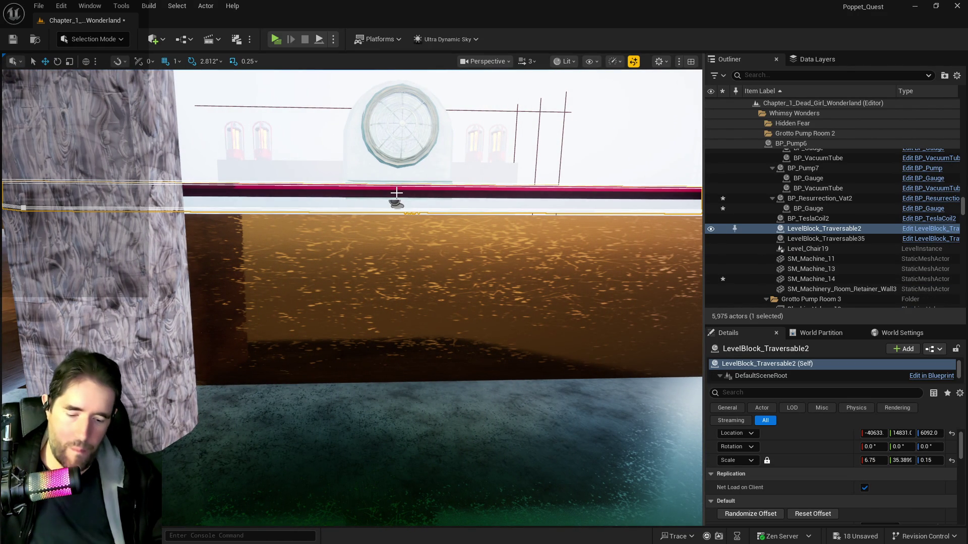
# Snap the red trim bar to the floor with End, then undo it
pyautogui.press('End')
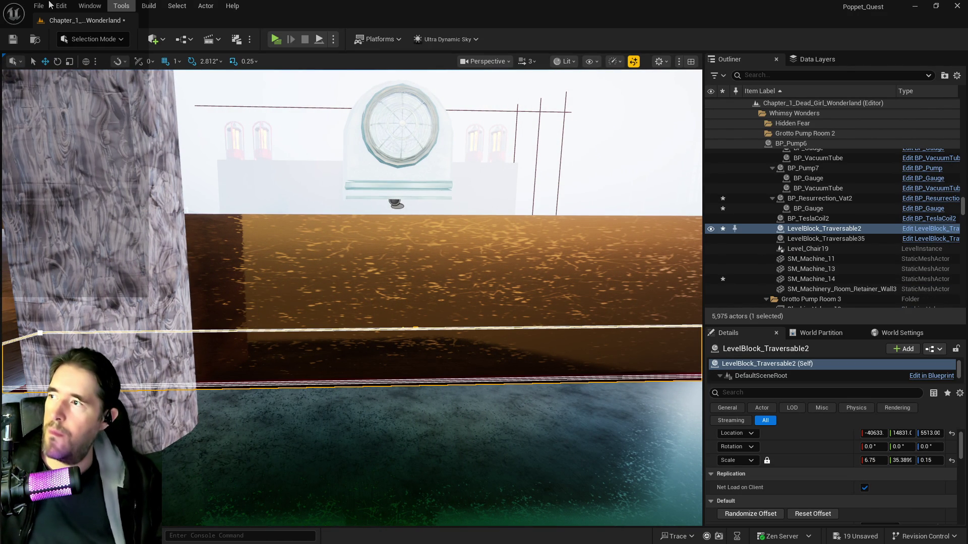
pyautogui.click(61, 6)
pyautogui.click(126, 48)
pyautogui.moveTo(335, 173)
pyautogui.mouseDown()
pyautogui.moveTo(429, 177)
pyautogui.moveTo(383, 179)
pyautogui.mouseUp()
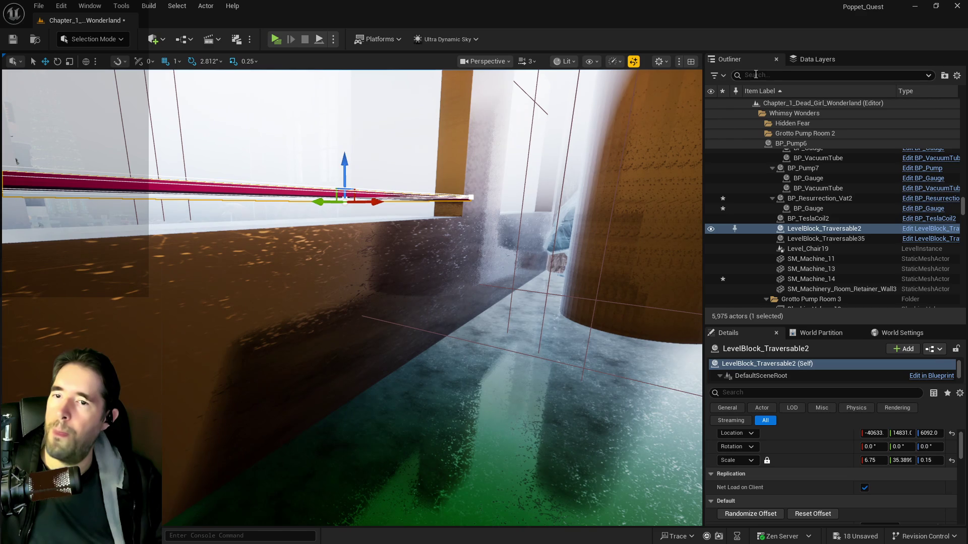
# Check the Data Layers list, return to the Outliner, and save all changes with Ctrl+S
pyautogui.click(798, 62)
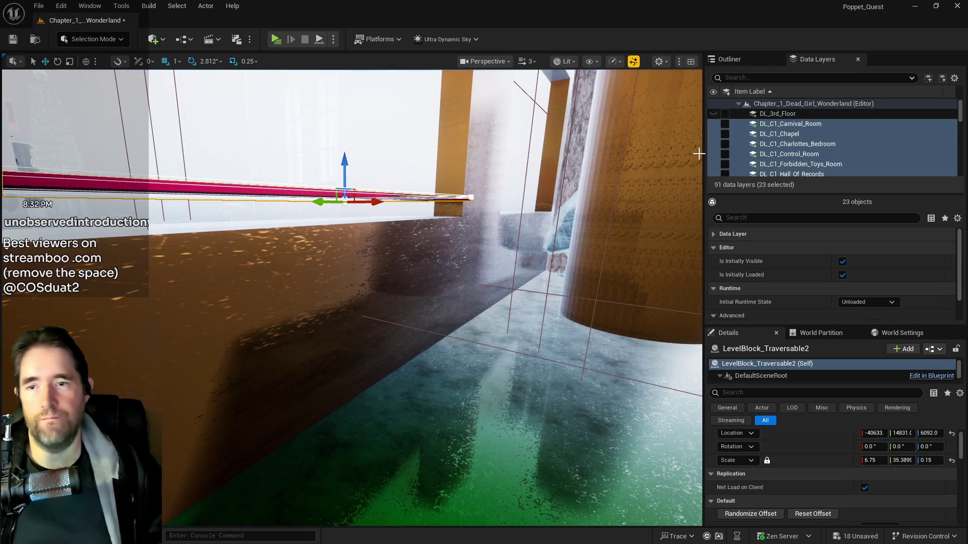
pyautogui.click(758, 60)
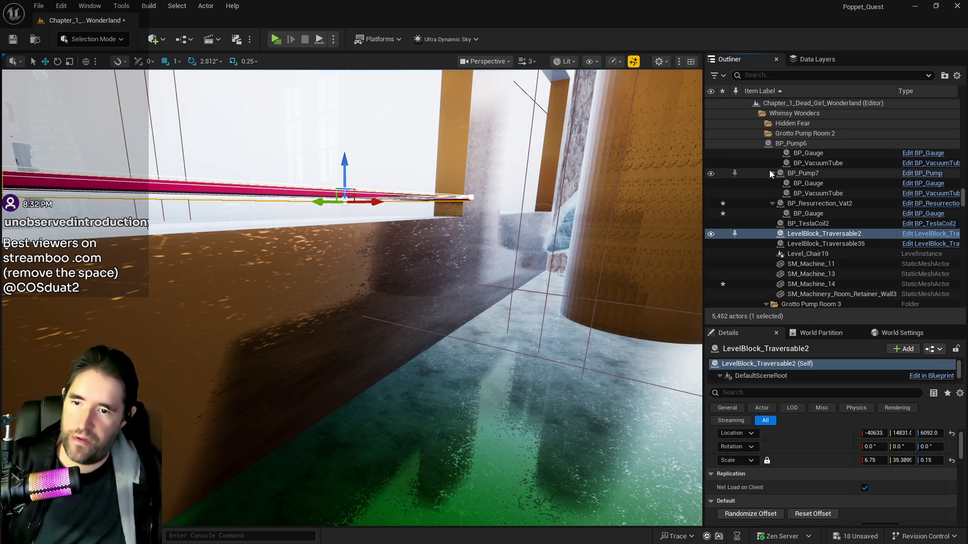
pyautogui.hotkey('ctrl', 's')
pyautogui.click(772, 104)
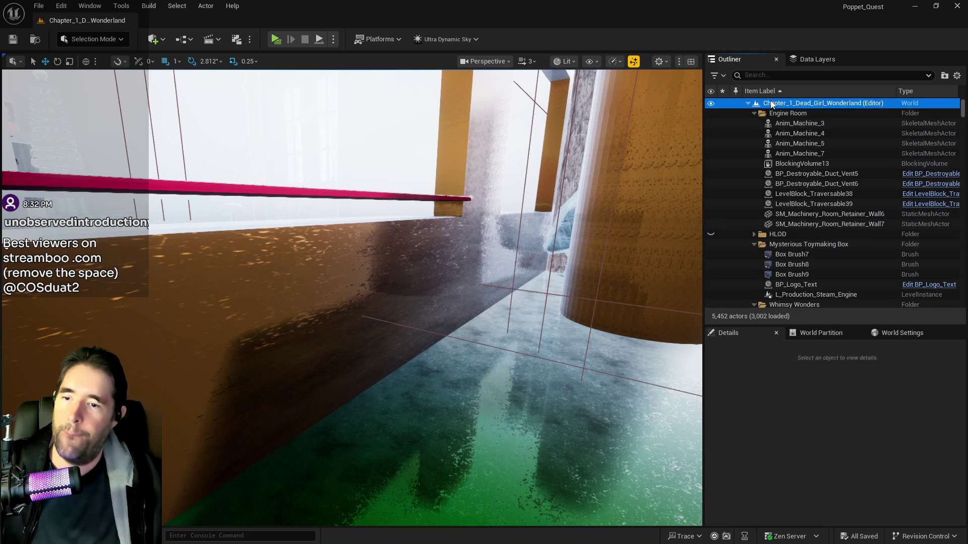
# Select only the DL_C4_Engine_Room data layer, then pick the engine room's glass pool wall
pyautogui.click(816, 59)
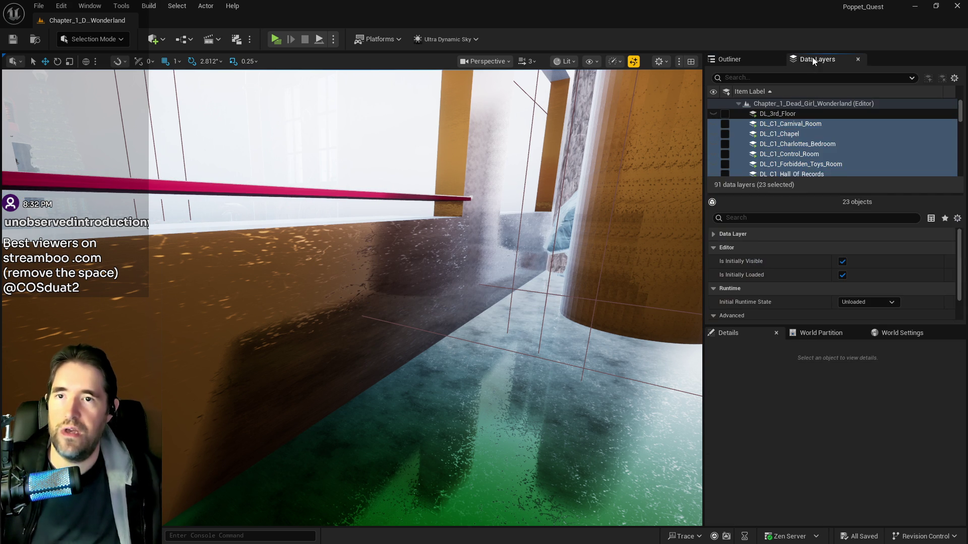
pyautogui.scroll(-3, 832, 158)
pyautogui.scroll(-8, 831, 159)
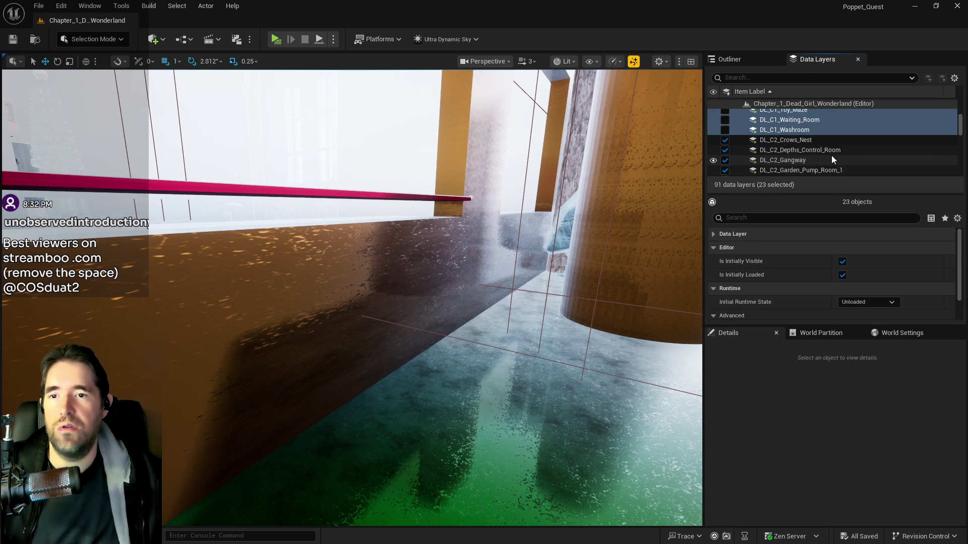
pyautogui.scroll(-10, 832, 159)
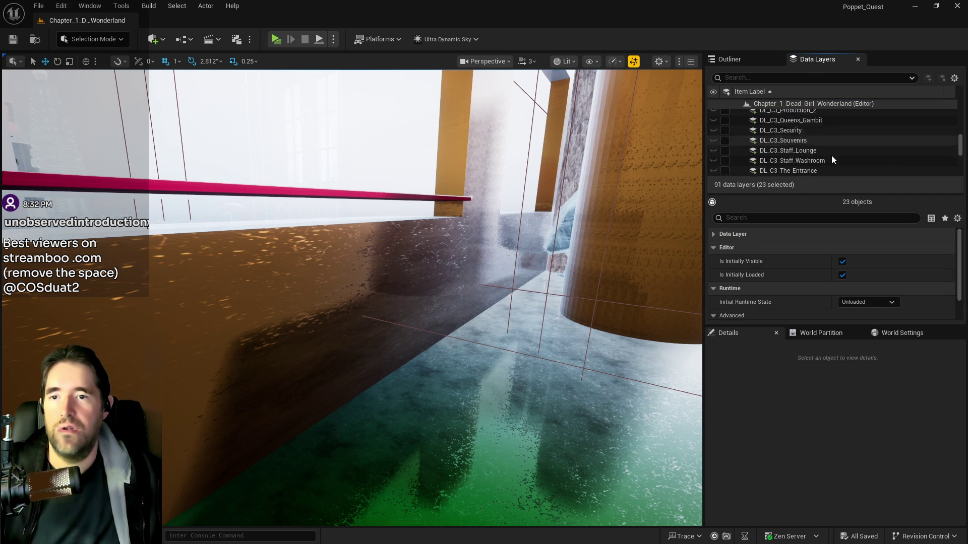
pyautogui.scroll(2, 830, 156)
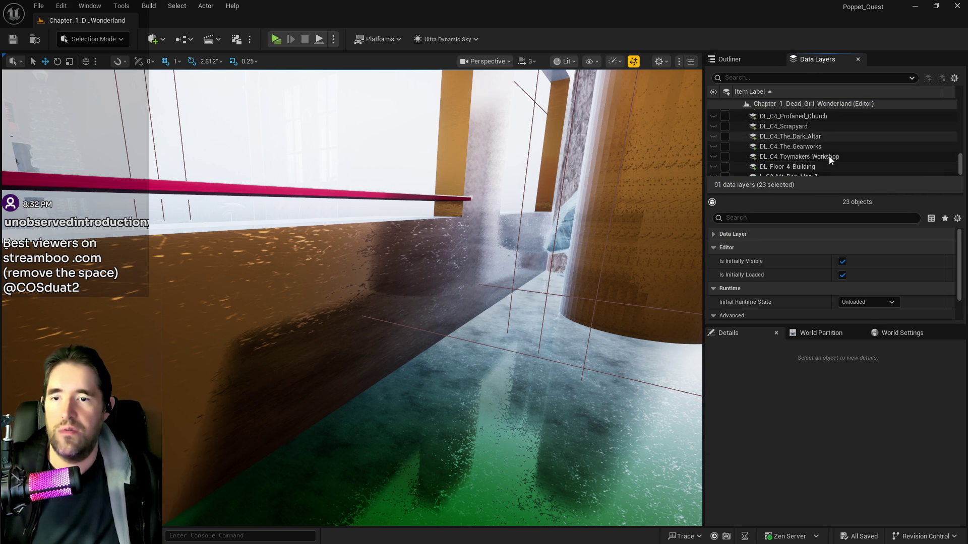
pyautogui.scroll(3, 816, 161)
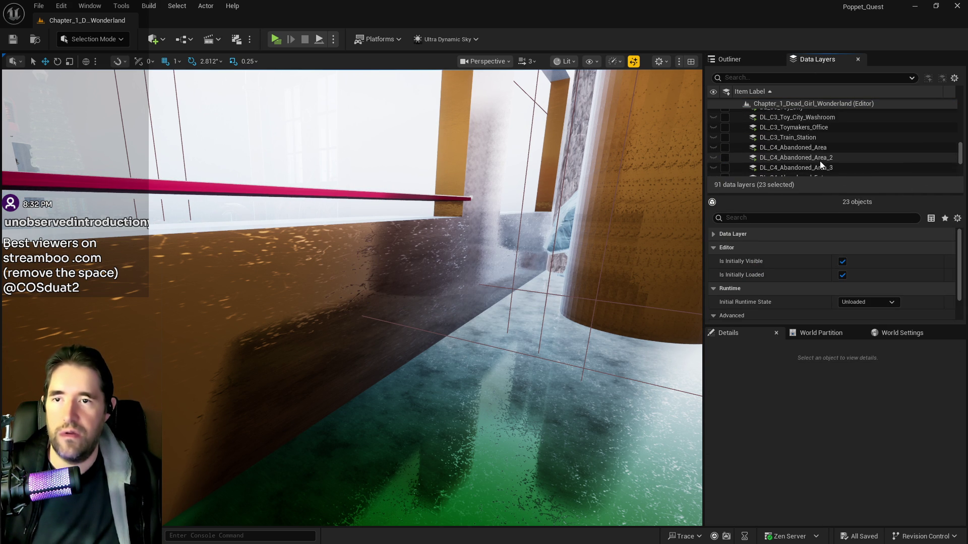
pyautogui.click(786, 142)
pyautogui.scroll(8, 785, 141)
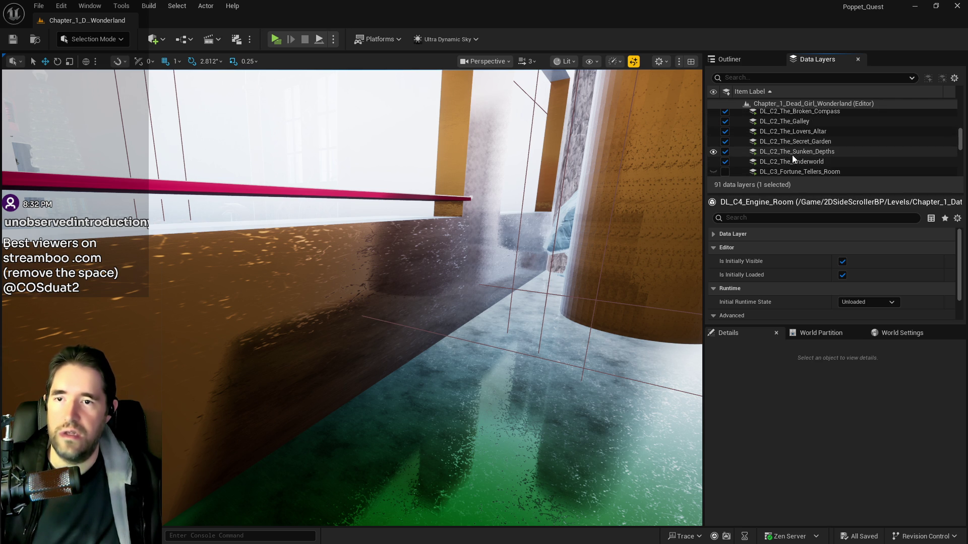
pyautogui.click(319, 197)
# Lower the pink traversable bar LevelBlock_Traversable2 to Z 6016
pyautogui.press('f')
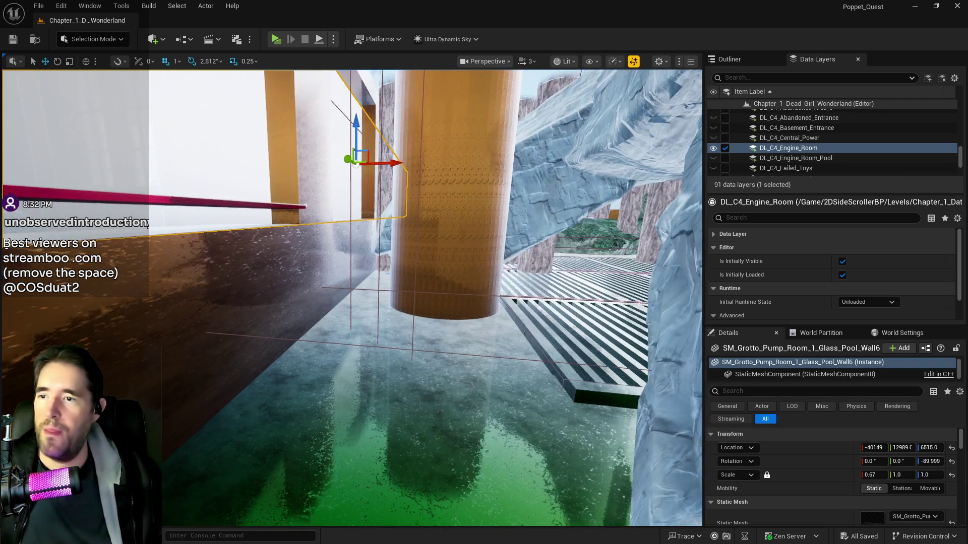
pyautogui.click(202, 238)
pyautogui.press('f')
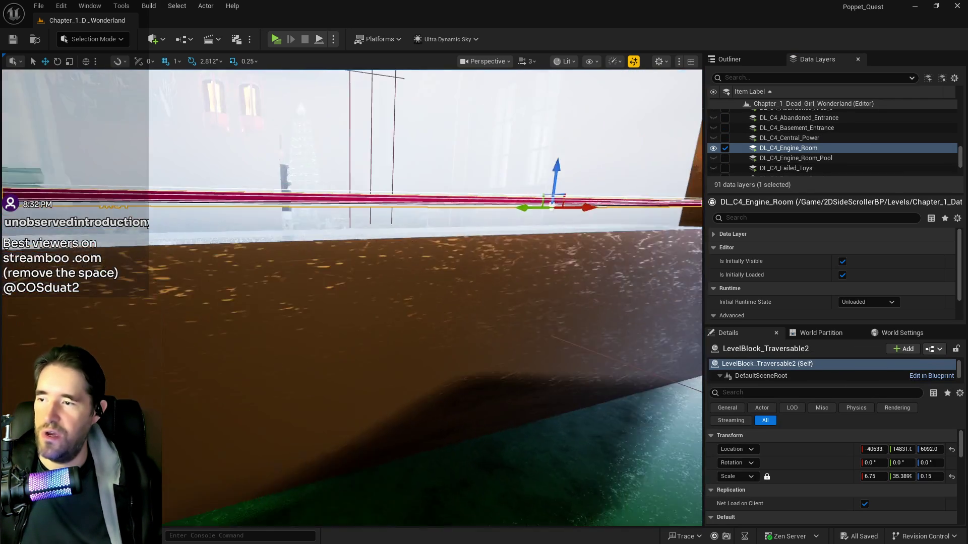
pyautogui.scroll(-10, 272, 246)
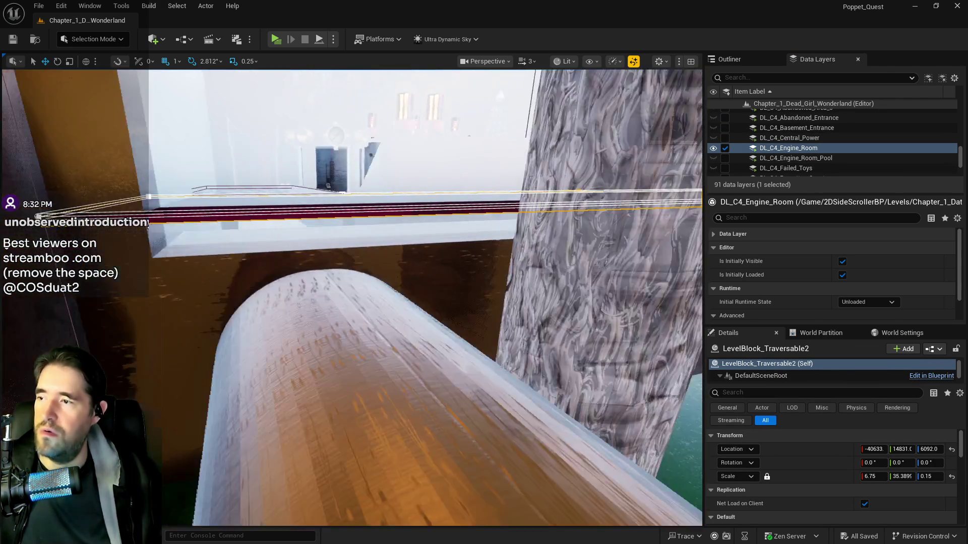
pyautogui.scroll(-5, 271, 247)
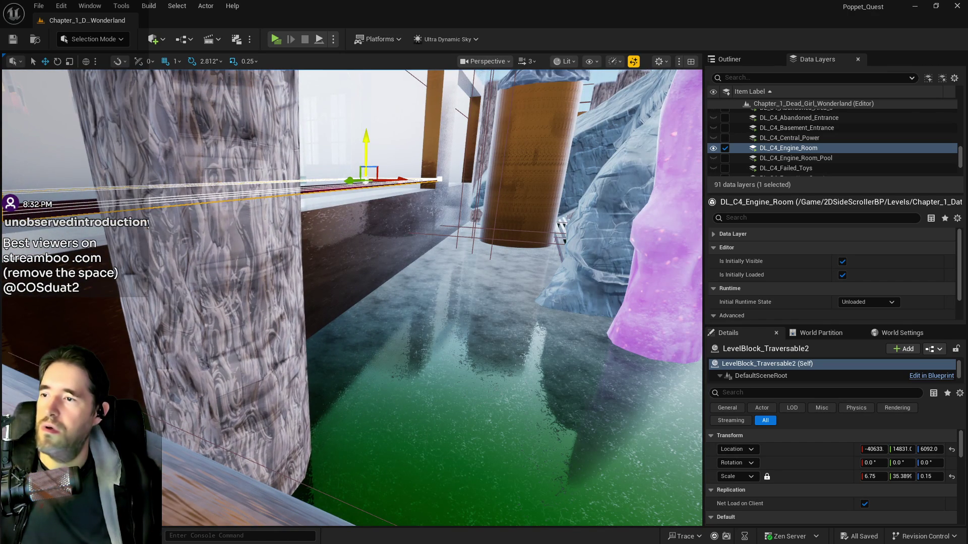
pyautogui.moveTo(366, 141); pyautogui.dragTo(366, 161)
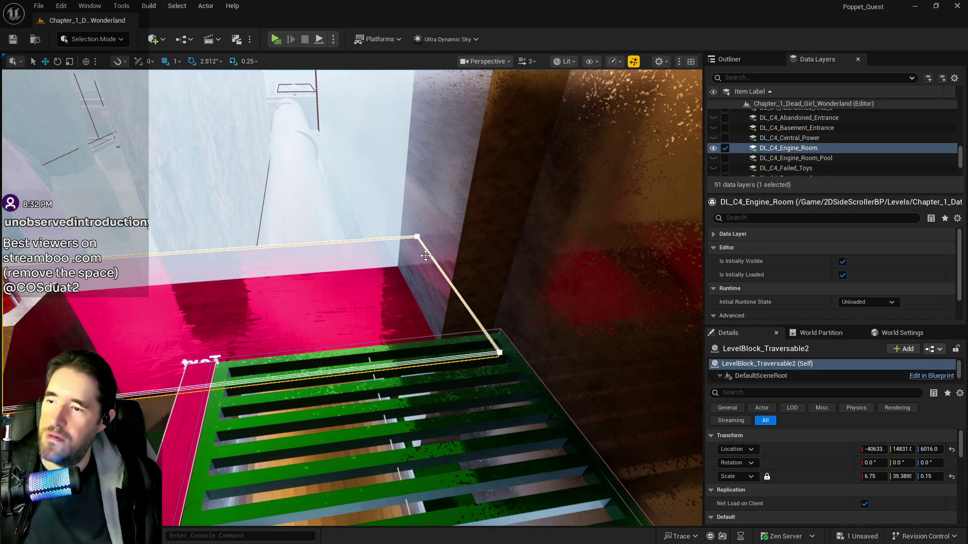
# Slide the pipe spline point near the grate along X
pyautogui.click(425, 256)
pyautogui.click(435, 237)
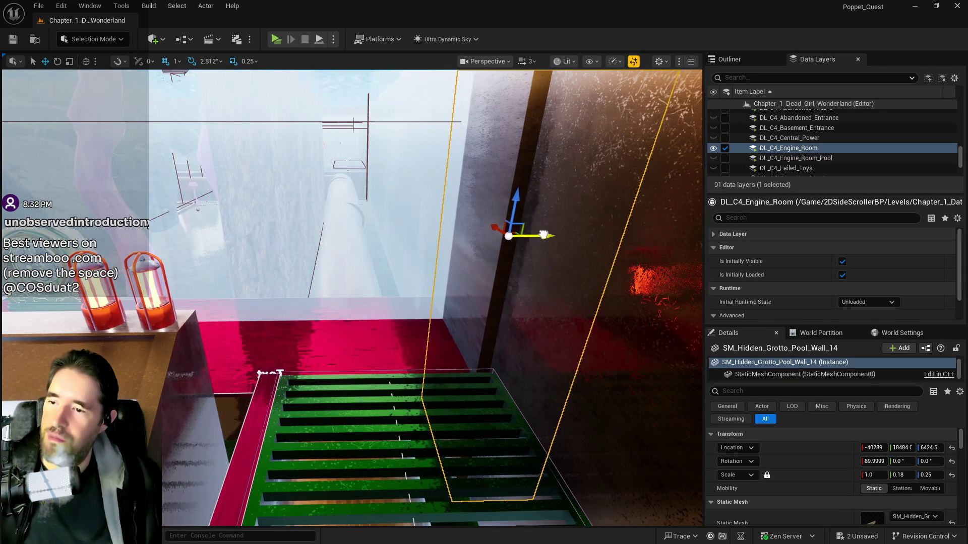
pyautogui.hotkey('ctrl', 'z')
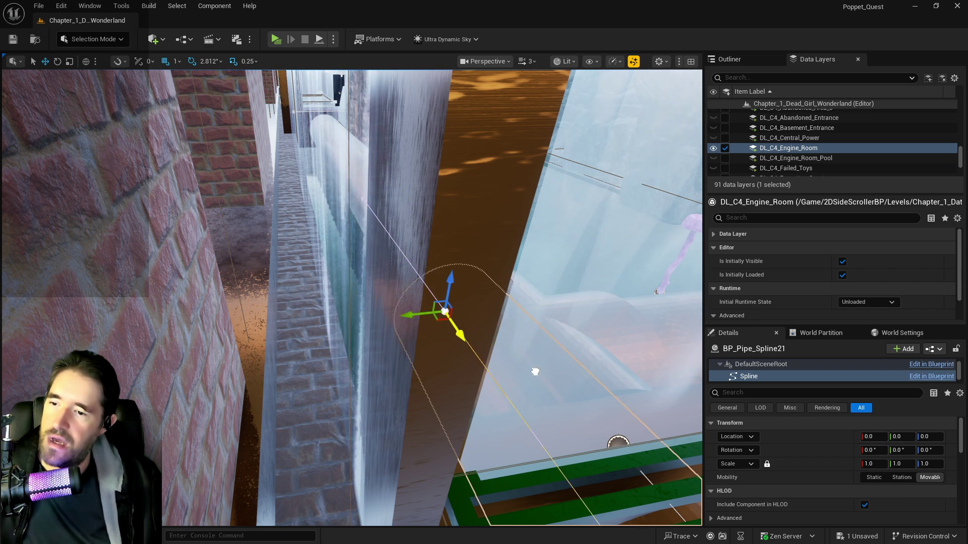
pyautogui.hotkey('ctrl', 'z')
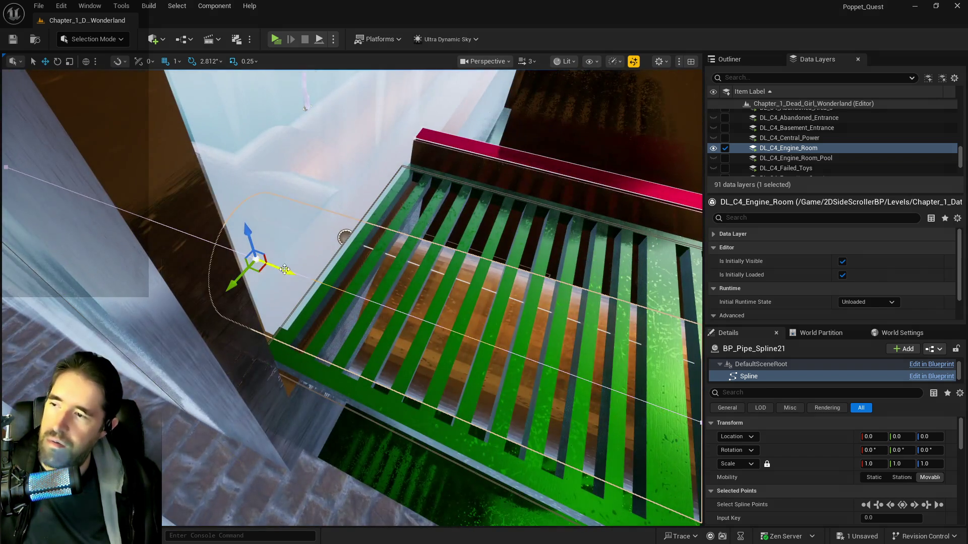
pyautogui.moveTo(285, 273); pyautogui.dragTo(342, 283)
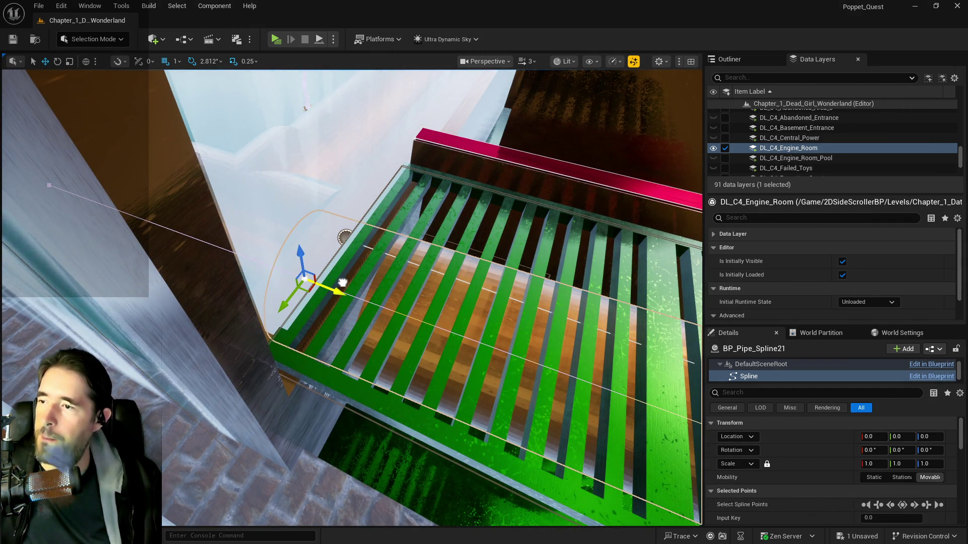
pyautogui.rightClick(343, 283)
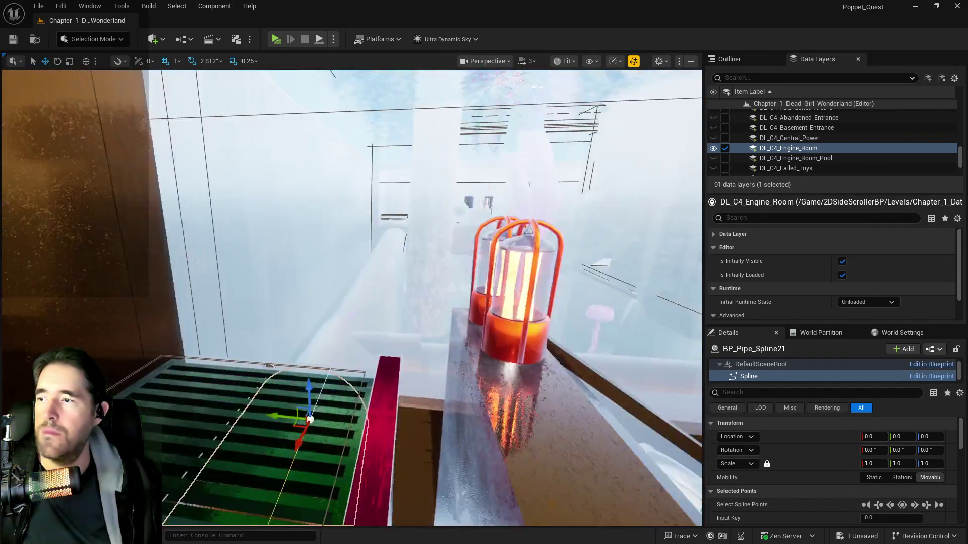
pyautogui.rightClick(343, 283)
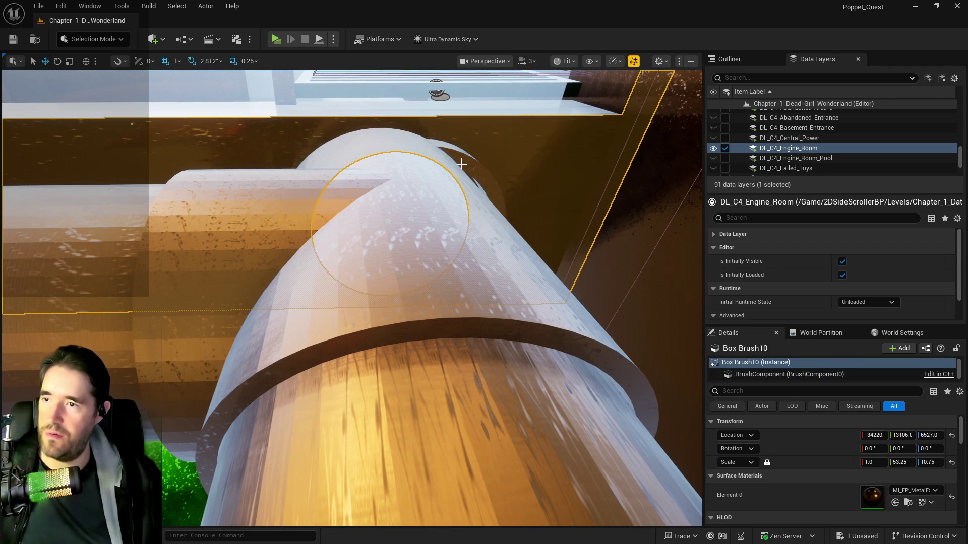
# Shift BP_Pipe_Spline21 to Y 17768 and lower the kill cylinder to Z 5698
pyautogui.click(463, 156)
pyautogui.moveTo(395, 109); pyautogui.dragTo(386, 113)
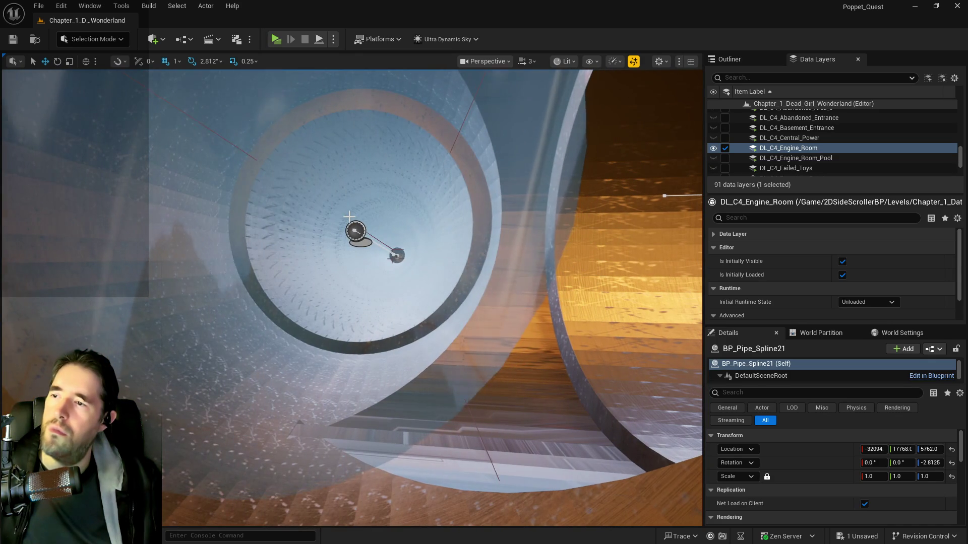
pyautogui.click(398, 221)
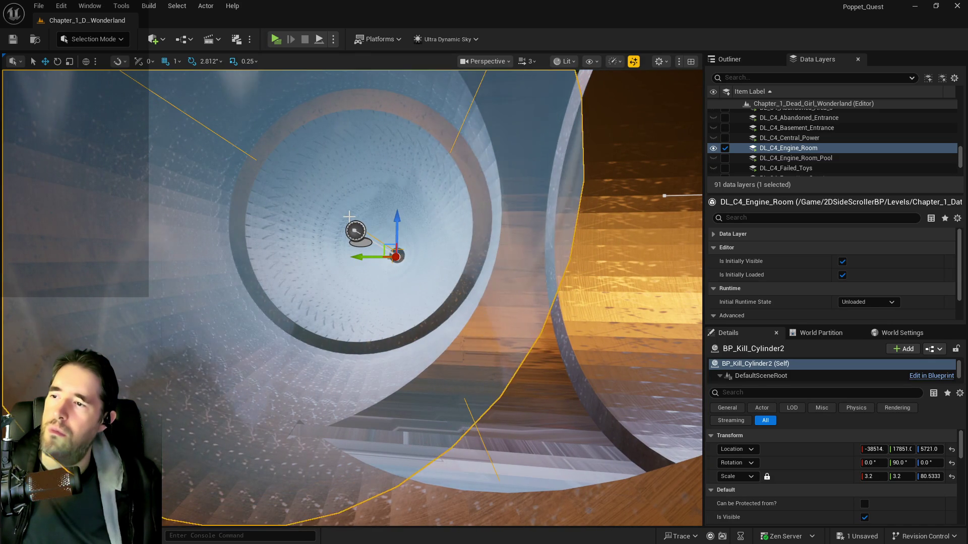
pyautogui.moveTo(398, 220); pyautogui.dragTo(398, 225)
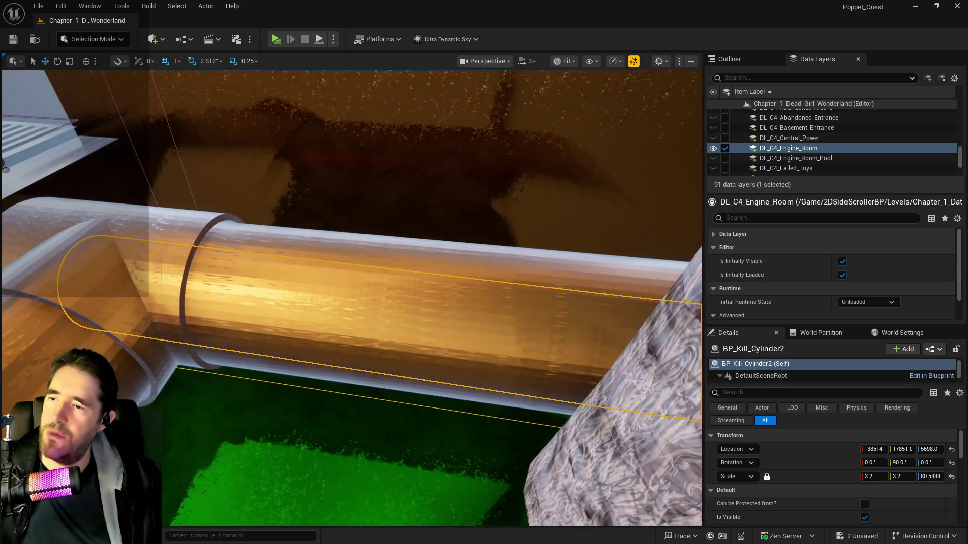
pyautogui.moveTo(460, 168); pyautogui.dragTo(487, 156)
# Move BP_Pipe_Spline18 along Y from 17849 to 17310
pyautogui.click(461, 168)
pyautogui.click(494, 243)
pyautogui.click(324, 483)
pyautogui.moveTo(324, 482); pyautogui.dragTo(572, 479)
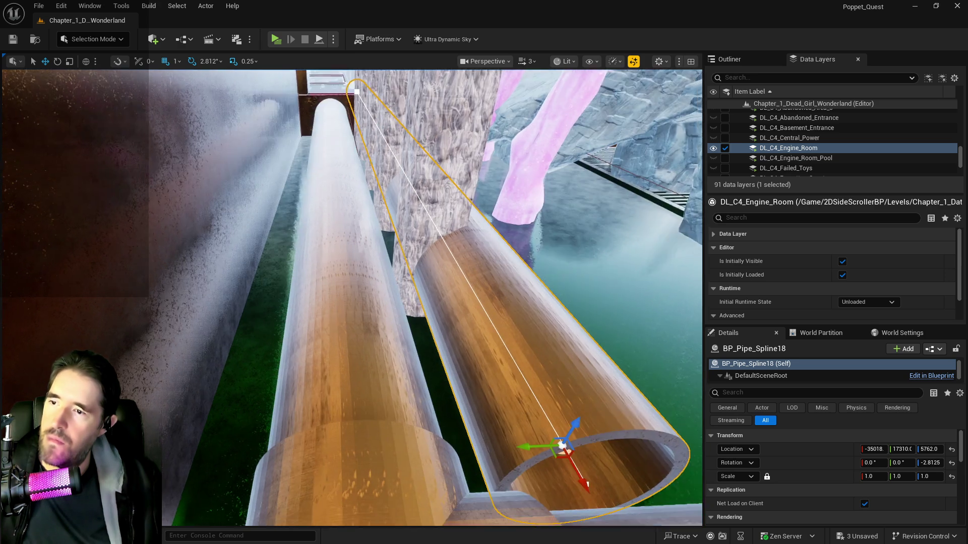
pyautogui.moveTo(562, 445)
pyautogui.mouseDown()
pyautogui.moveTo(574, 427)
pyautogui.moveTo(456, 389)
pyautogui.mouseUp()
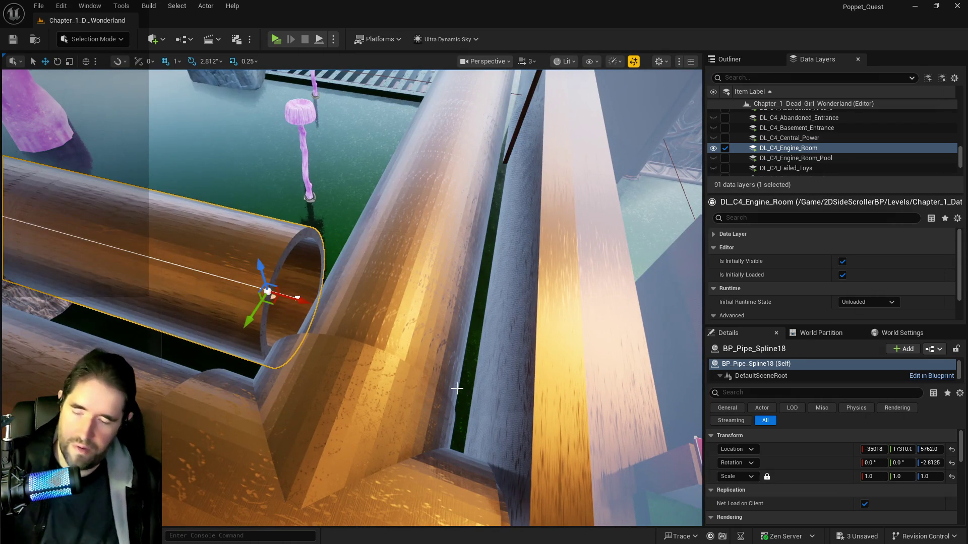
pyautogui.press('Escape')
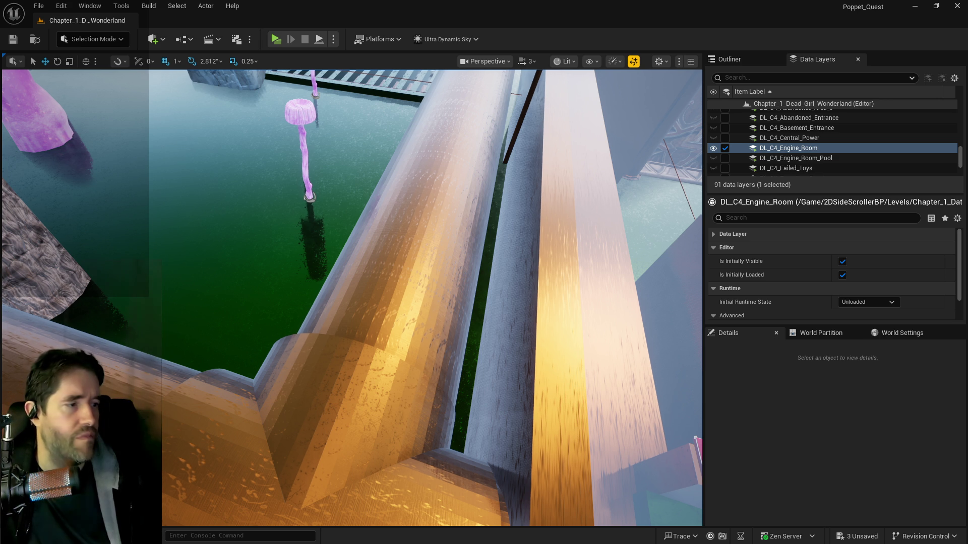
# Nudge the SM_Pipe_3_Way9 junction along X to about -34630
pyautogui.moveTo(361, 324)
pyautogui.mouseDown()
pyautogui.moveTo(343, 300)
pyautogui.moveTo(320, 320)
pyautogui.moveTo(173, 88)
pyautogui.mouseUp()
pyautogui.moveTo(312, 169); pyautogui.dragTo(308, 165)
pyautogui.click(308, 163)
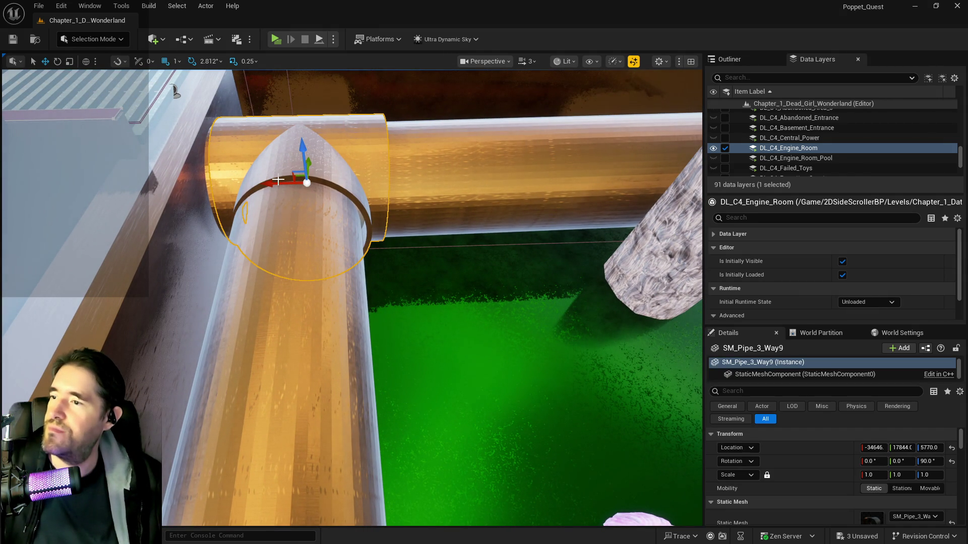
pyautogui.moveTo(276, 181); pyautogui.dragTo(274, 182)
# Inspect SM_Pipe_3_Way8 and end cap SM_Pipe_Cap5, then pick SM_Hidden_Grotto_Pool_Wall_53
pyautogui.moveTo(184, 90); pyautogui.dragTo(262, 105)
pyautogui.moveTo(277, 217); pyautogui.dragTo(276, 217)
pyautogui.click(278, 219)
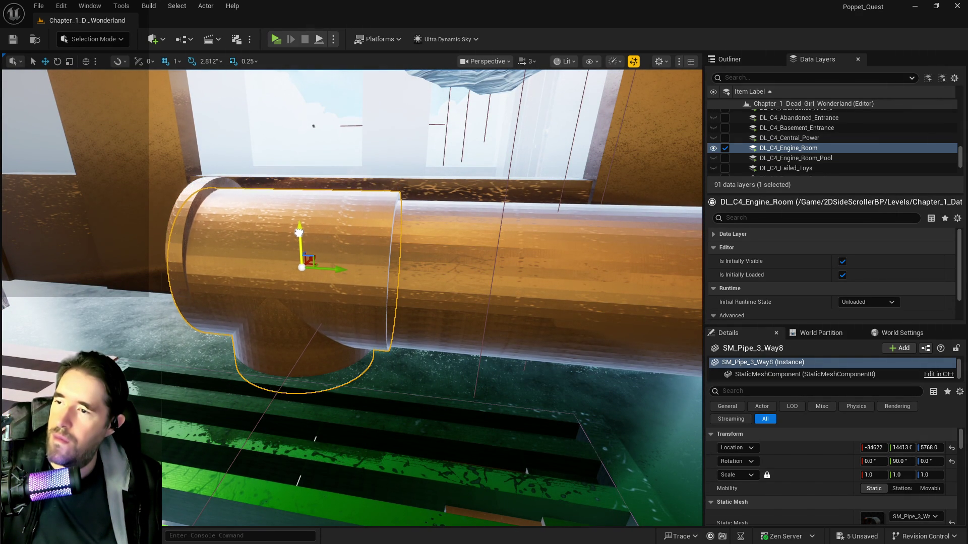
pyautogui.click(194, 206)
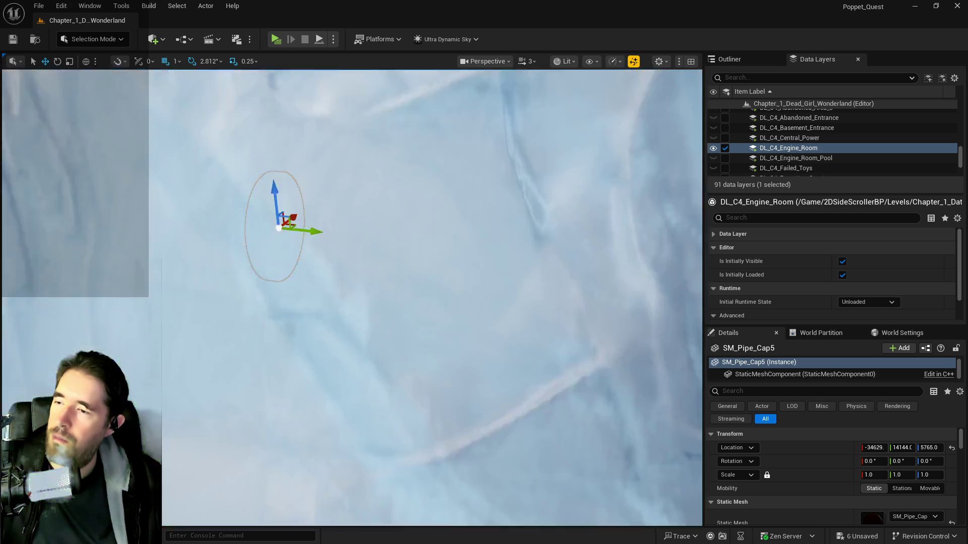
pyautogui.moveTo(279, 228); pyautogui.dragTo(278, 228)
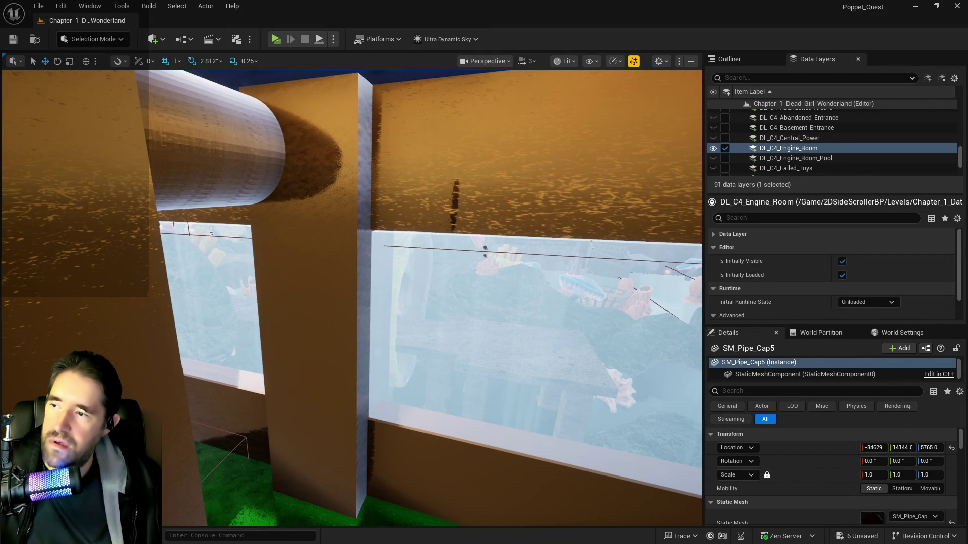
pyautogui.click(345, 326)
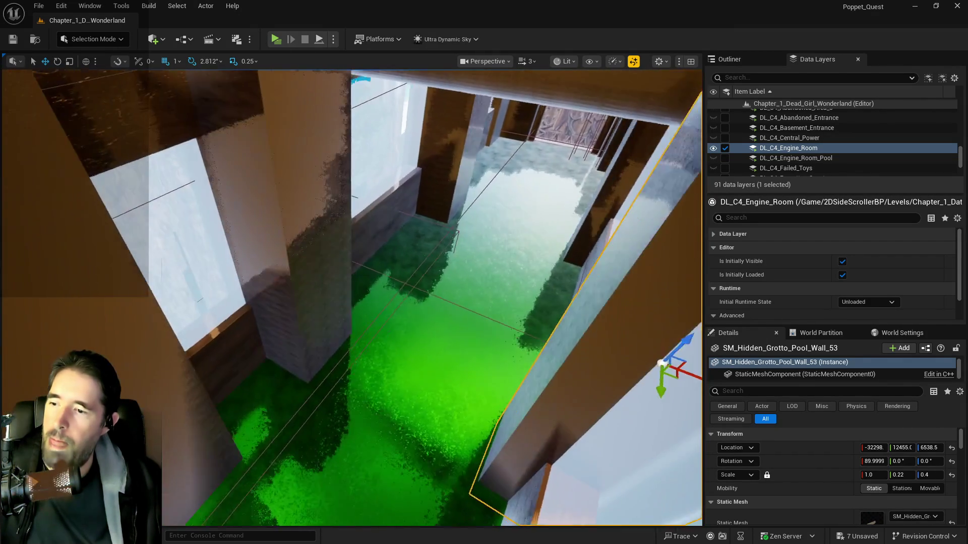
# Slide pool wall 20 near the Grotto Pump Room along Y and switch to scaling
pyautogui.press('s')
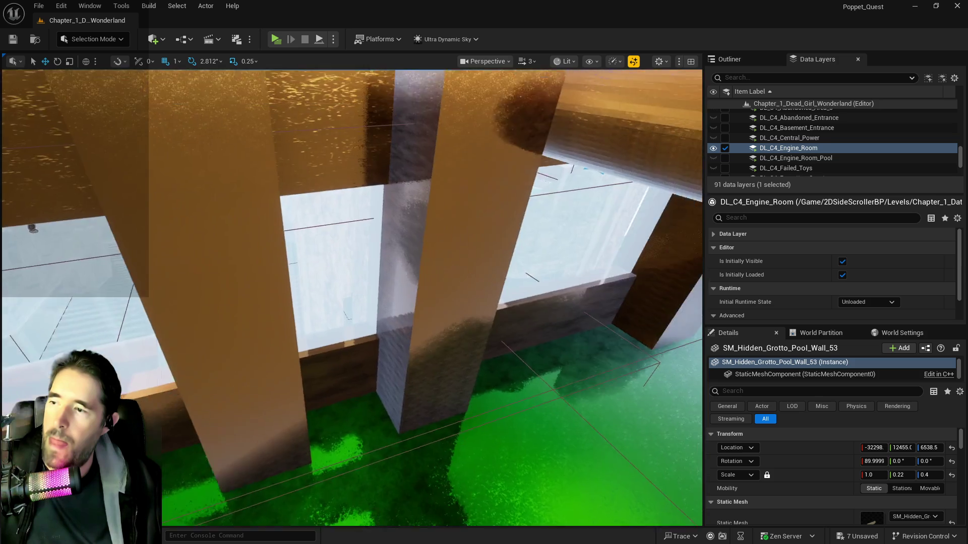
pyautogui.press('w')
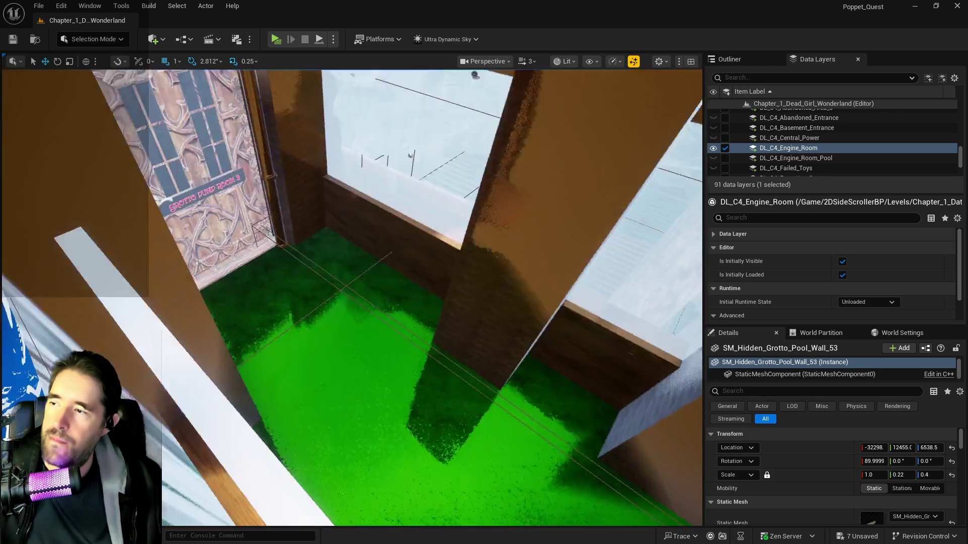
pyautogui.press('w')
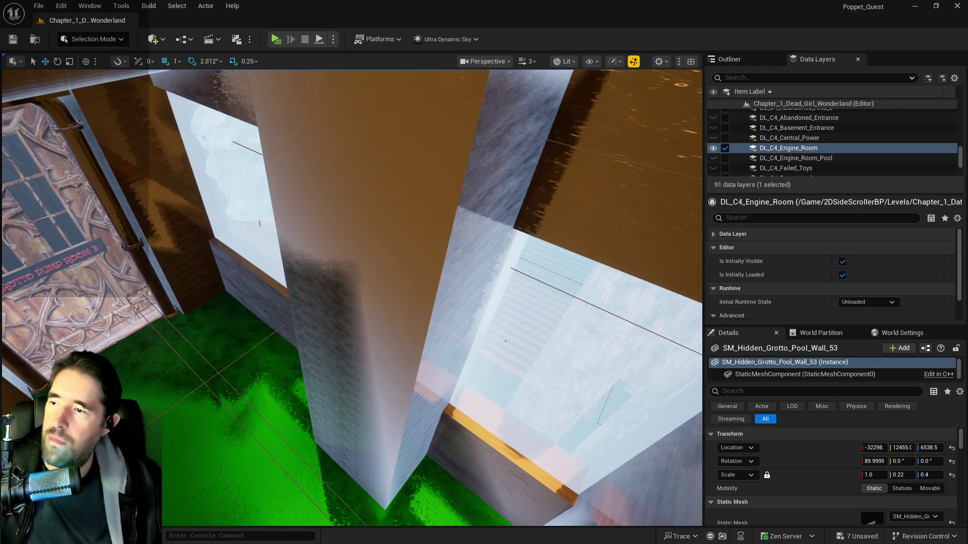
pyautogui.click(510, 315)
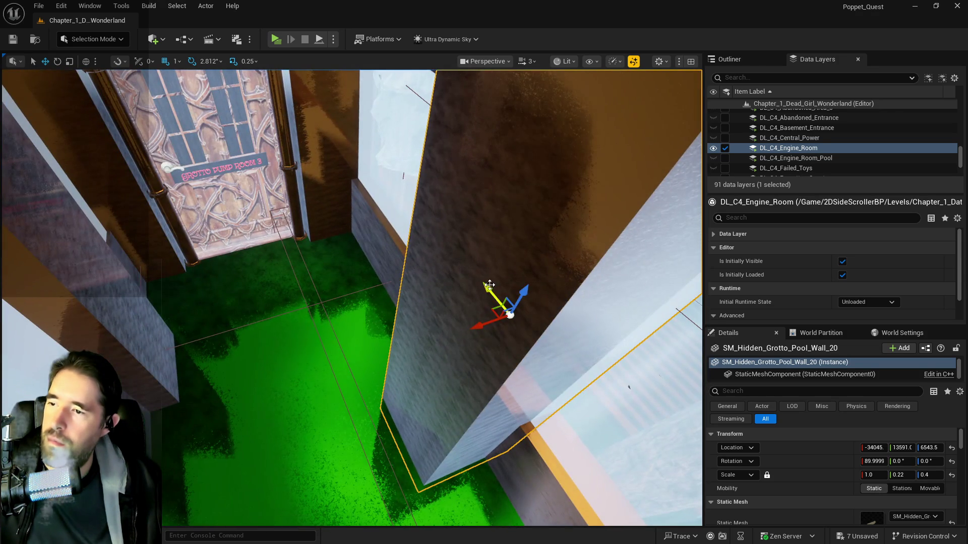
pyautogui.moveTo(476, 270); pyautogui.dragTo(493, 268)
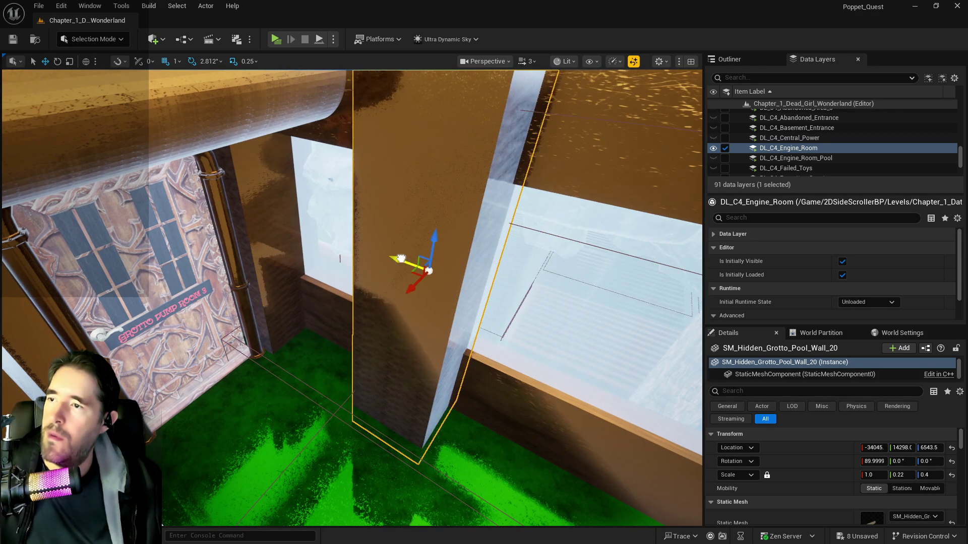
pyautogui.moveTo(411, 260); pyautogui.dragTo(327, 263)
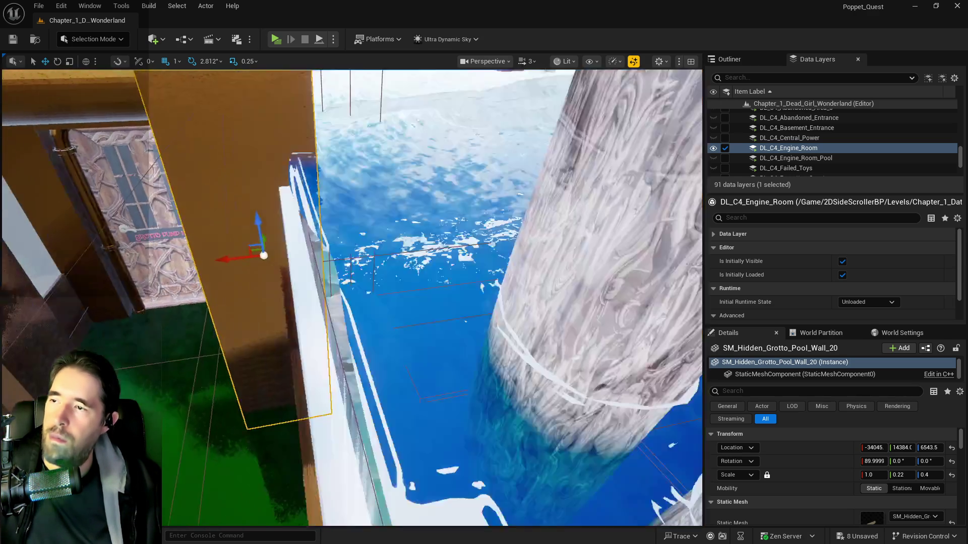
pyautogui.moveTo(327, 263); pyautogui.dragTo(353, 272)
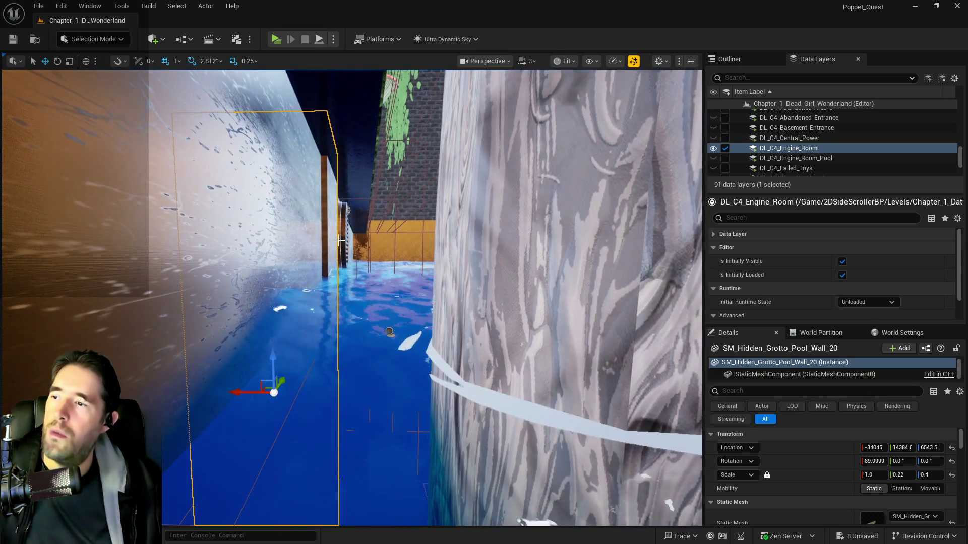
pyautogui.moveTo(327, 241)
pyautogui.mouseDown()
pyautogui.moveTo(416, 246)
pyautogui.moveTo(389, 262)
pyautogui.moveTo(398, 285)
pyautogui.mouseUp()
pyautogui.press('r')
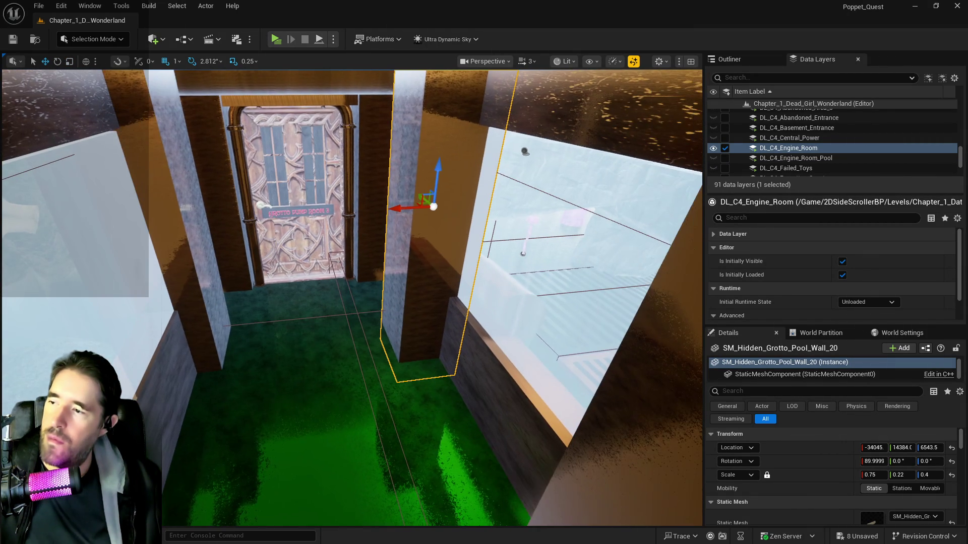
# Narrow pool walls 52 and 53 to 0.75 X scale
pyautogui.moveTo(201, 267); pyautogui.dragTo(222, 263)
pyautogui.click(243, 260)
pyautogui.press('e')
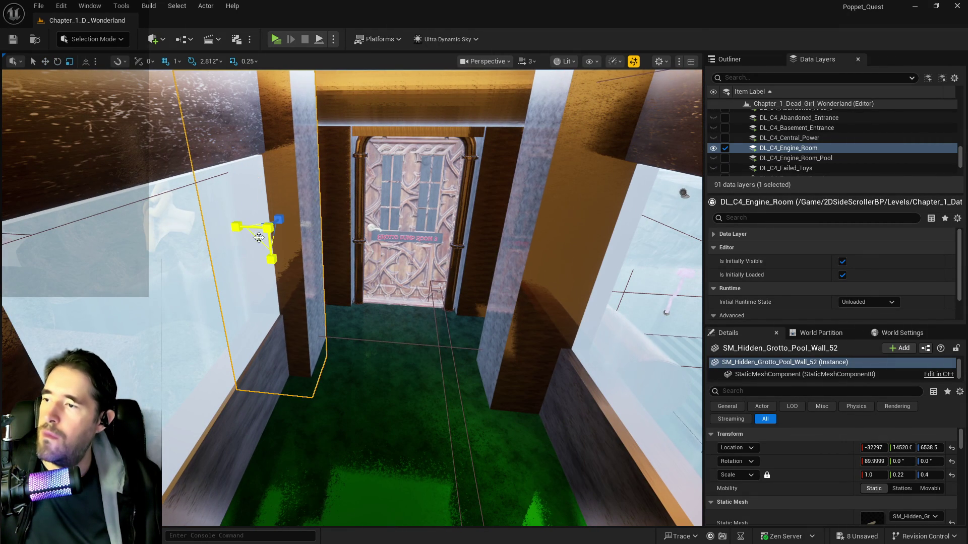
pyautogui.moveTo(239, 227); pyautogui.dragTo(252, 228)
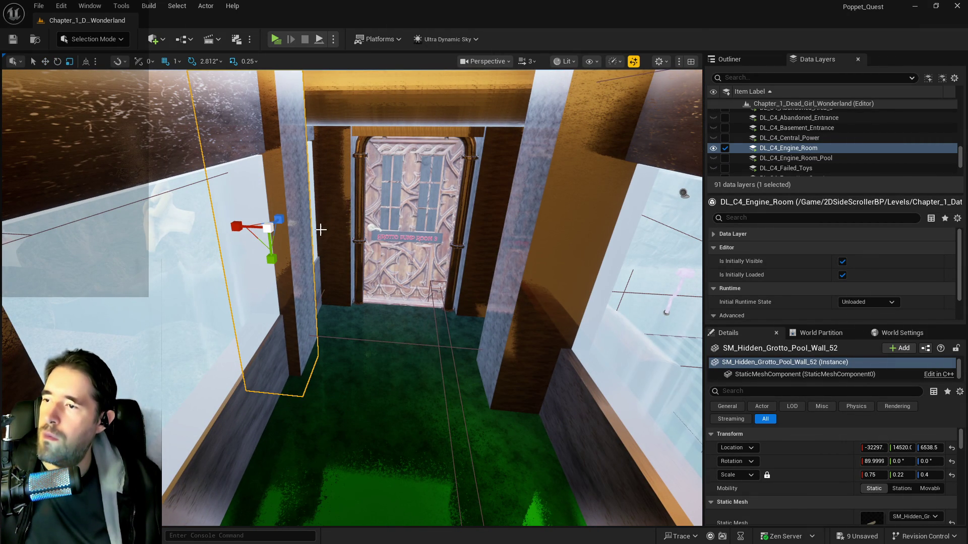
pyautogui.press('f')
pyautogui.click(310, 249)
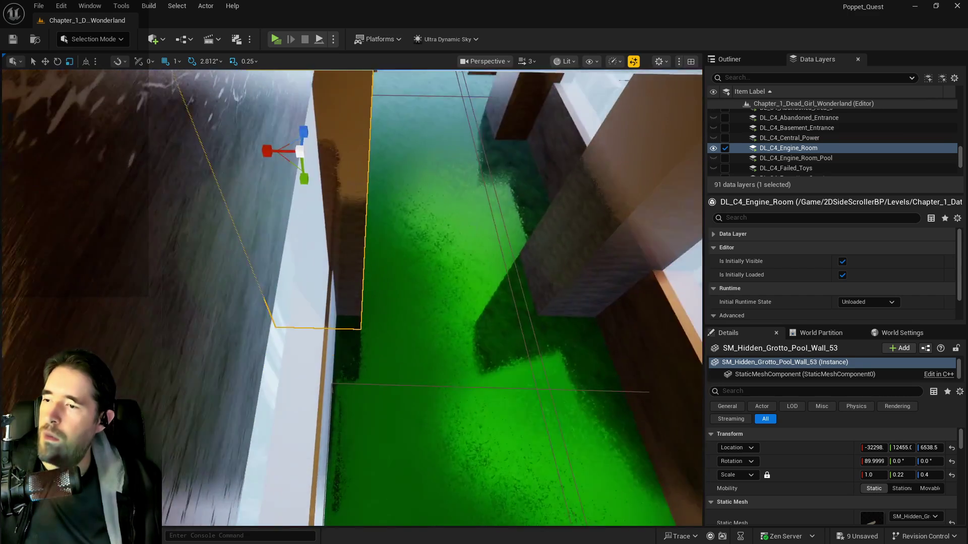
pyautogui.press('e')
pyautogui.press('r')
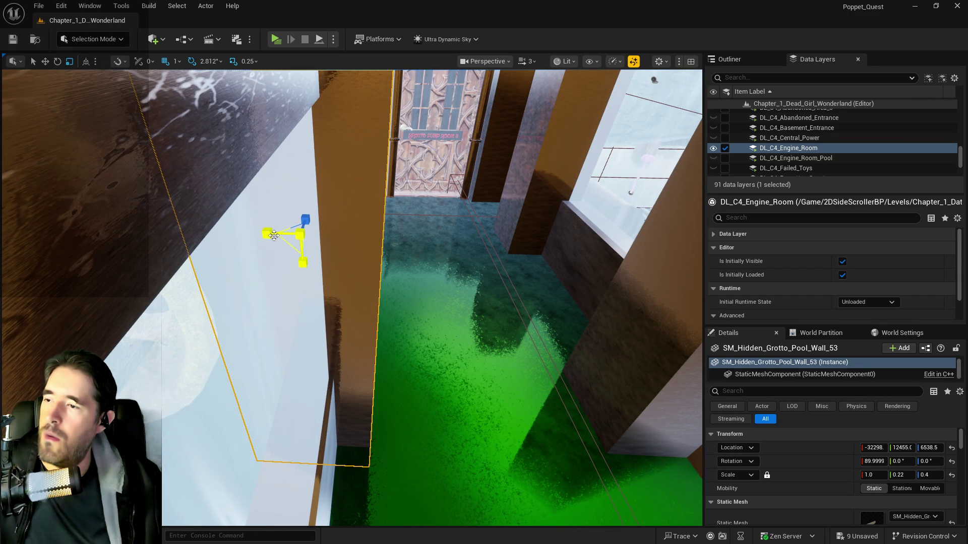
pyautogui.moveTo(268, 234); pyautogui.dragTo(280, 234)
# Narrow pool walls 29 and 54 to 0.75 X scale
pyautogui.press('w')
pyautogui.click(635, 261)
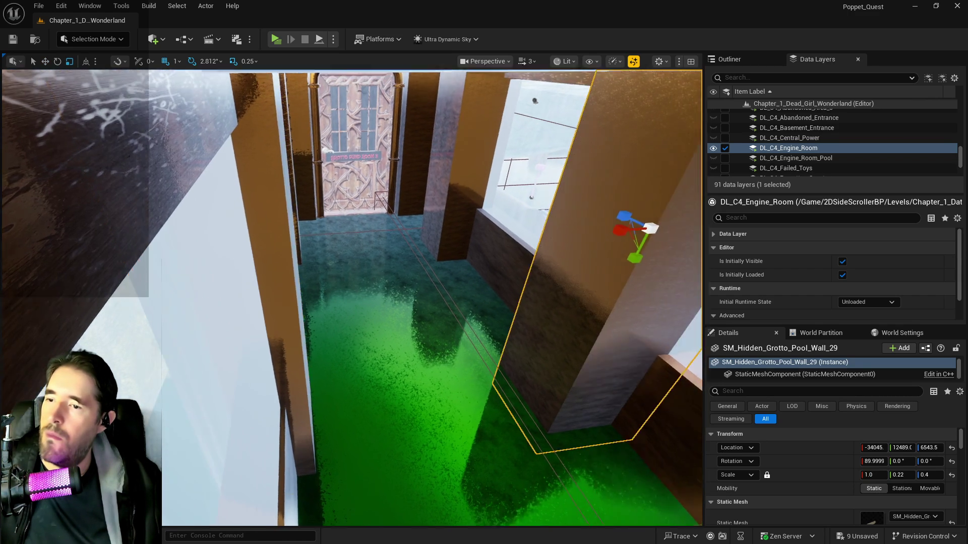
pyautogui.press('f')
pyautogui.moveTo(357, 261); pyautogui.dragTo(348, 261)
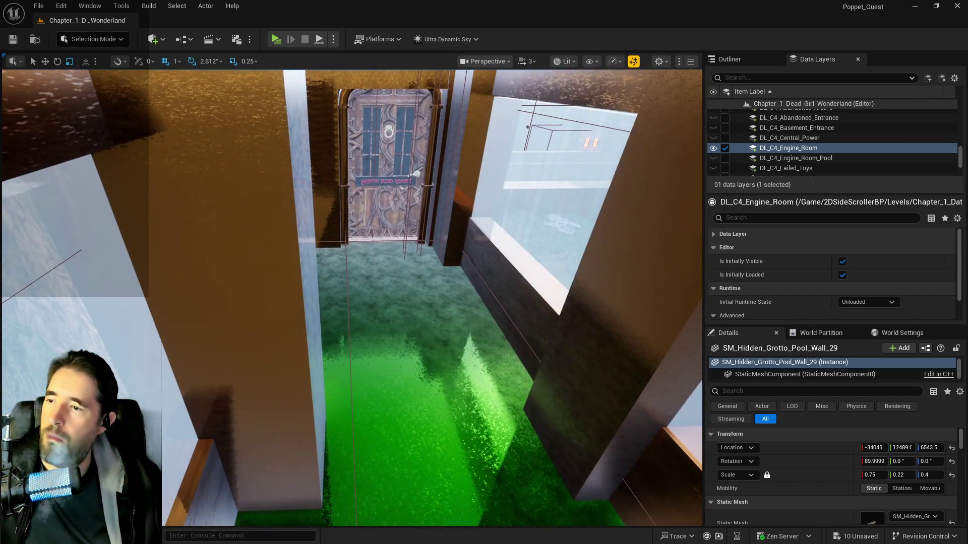
pyautogui.click(254, 286)
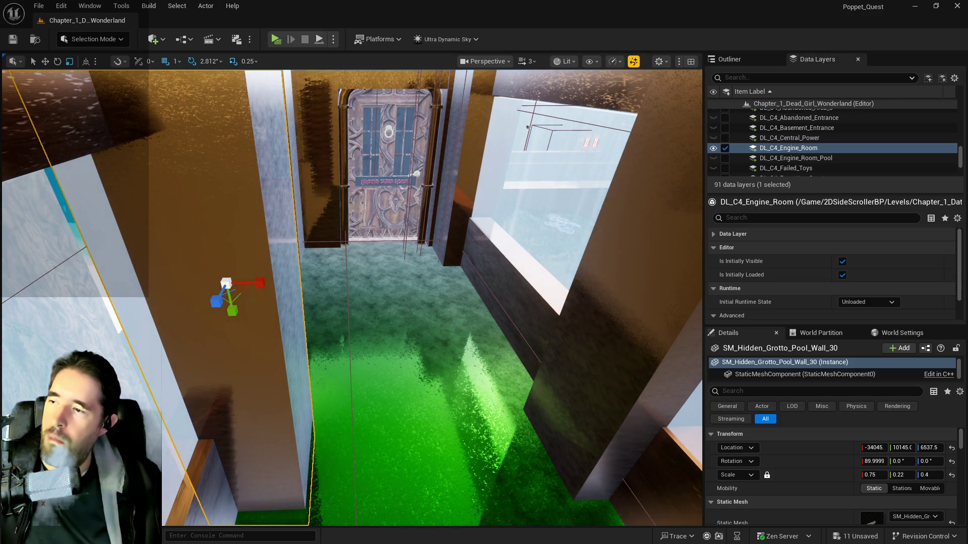
pyautogui.click(493, 289)
pyautogui.press('f')
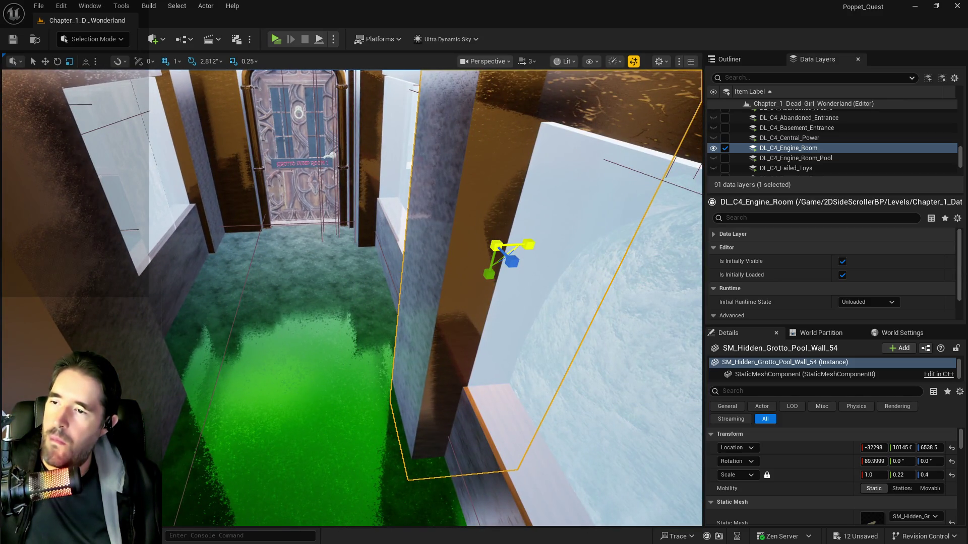
pyautogui.moveTo(509, 240); pyautogui.dragTo(496, 239)
# Select pool wall 55 and try narrowing it to 0.25, then undo
pyautogui.click(369, 181)
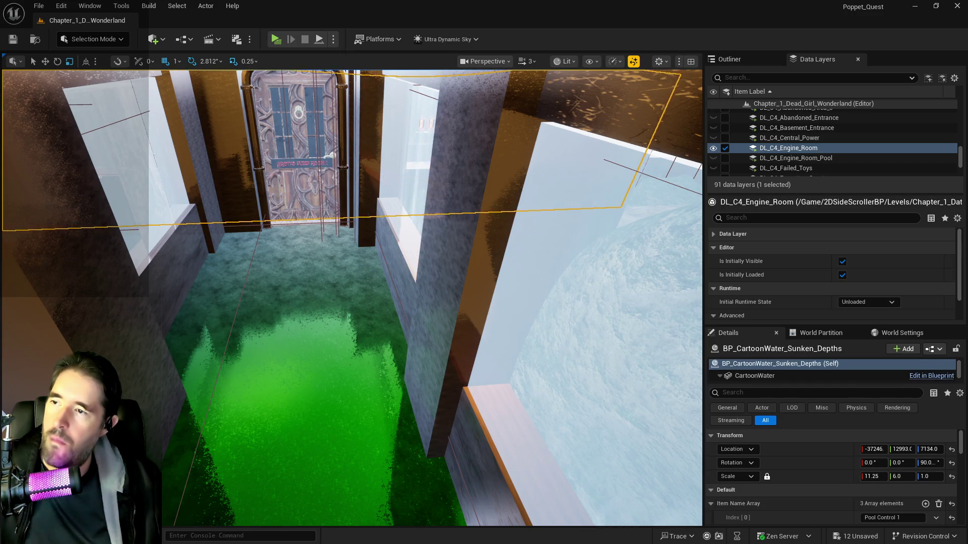
pyautogui.press('f')
pyautogui.click(366, 254)
pyautogui.press('f')
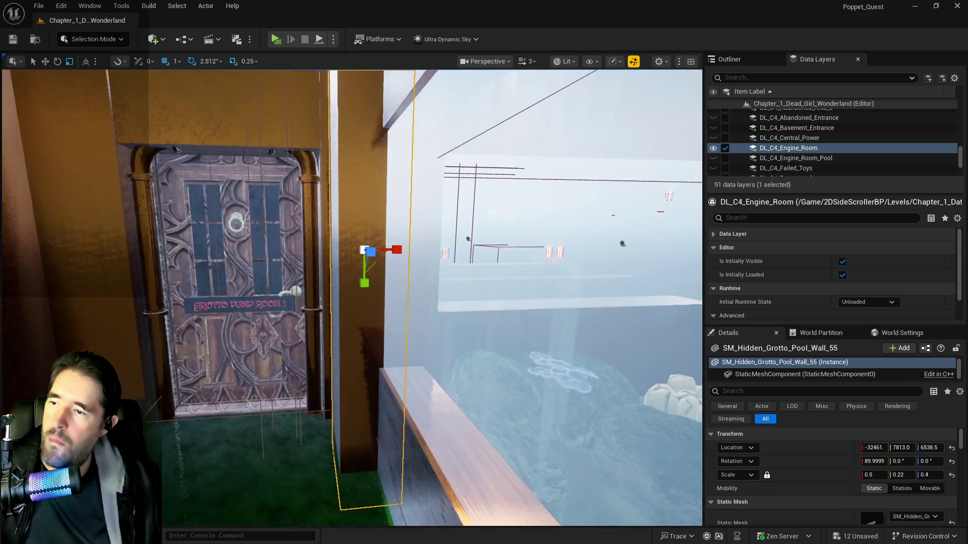
pyautogui.moveTo(397, 251); pyautogui.dragTo(386, 252)
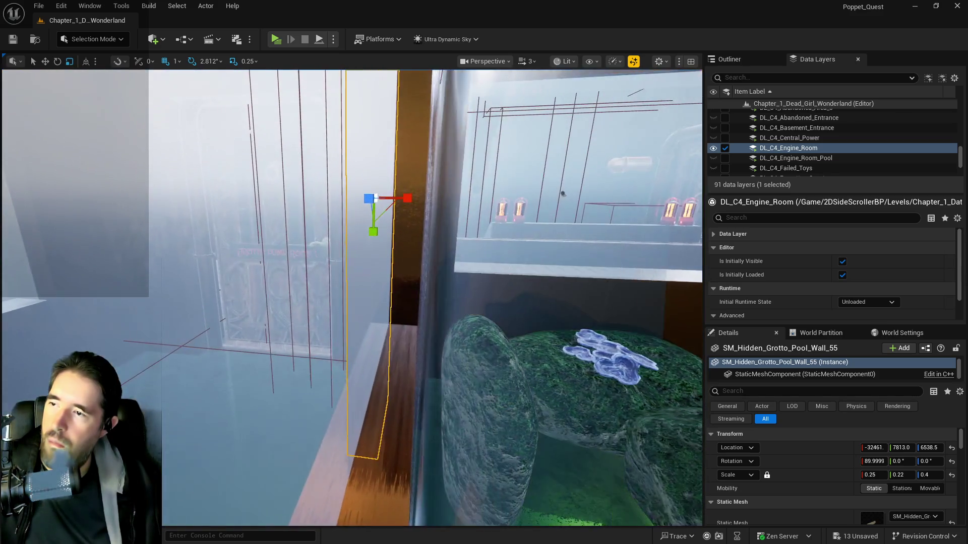
pyautogui.hotkey('ctrl', 'z')
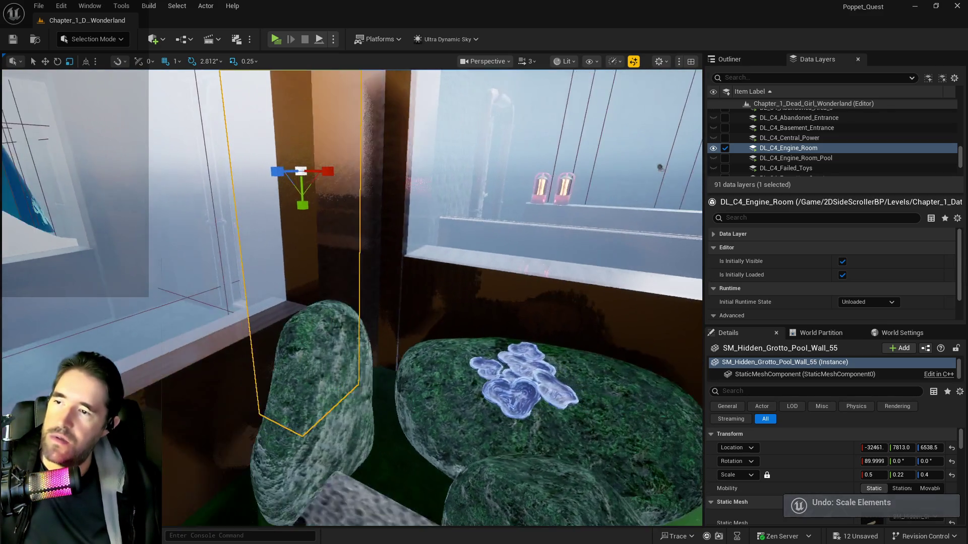
# Shift wall 55 along X beside the pump room door and save the level
pyautogui.press('w')
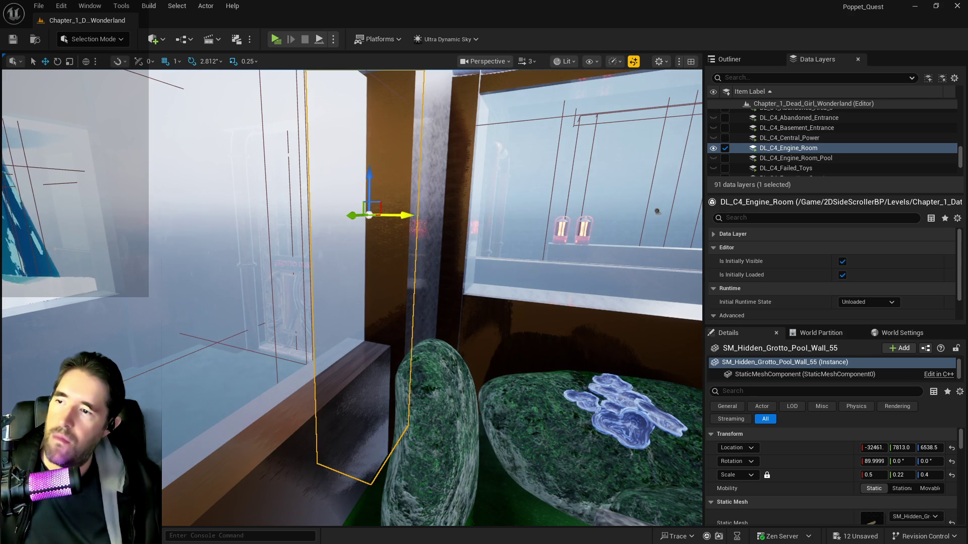
pyautogui.moveTo(428, 220)
pyautogui.mouseDown()
pyautogui.moveTo(460, 226)
pyautogui.moveTo(491, 206)
pyautogui.mouseUp()
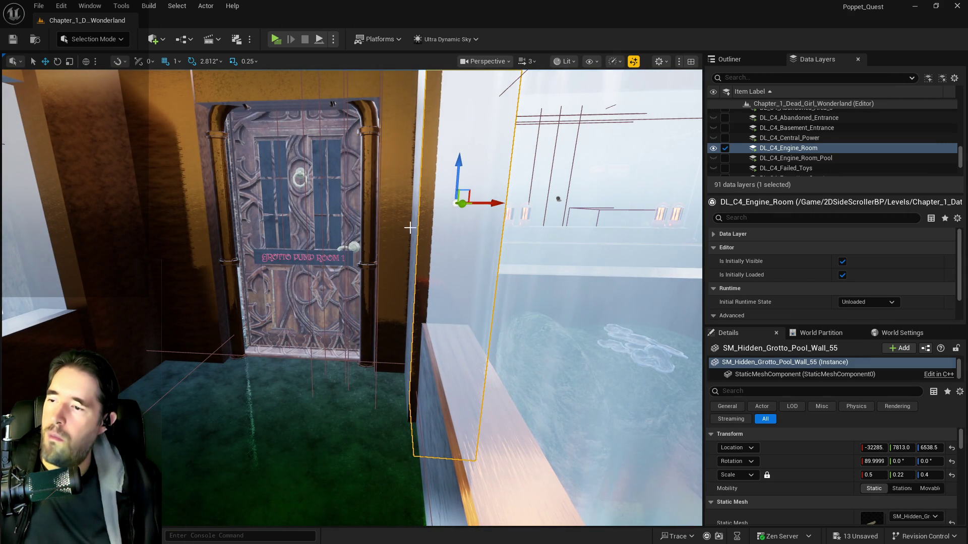
pyautogui.moveTo(222, 284)
pyautogui.mouseDown()
pyautogui.moveTo(272, 278)
pyautogui.moveTo(258, 287)
pyautogui.moveTo(272, 288)
pyautogui.moveTo(226, 283)
pyautogui.mouseUp()
pyautogui.hotkey('ctrl', 's')
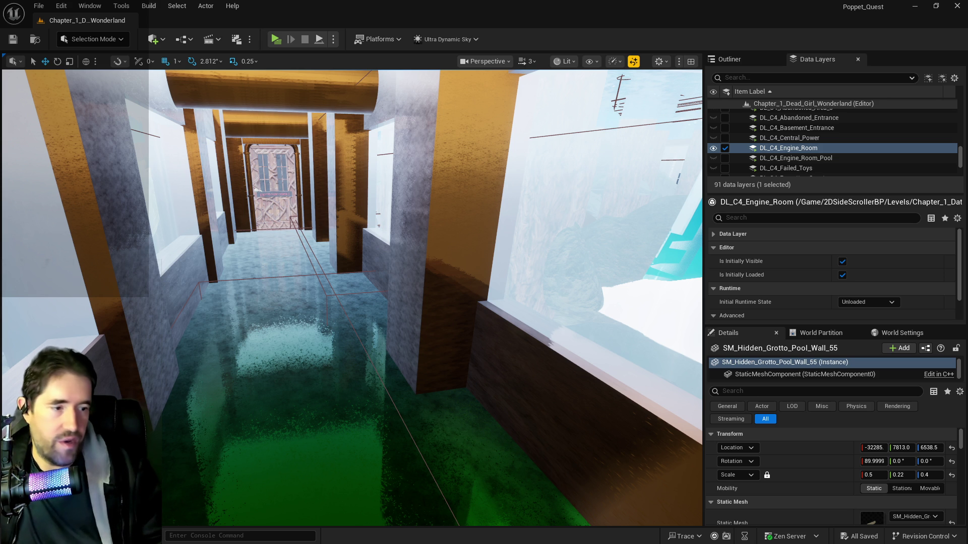
# Move BP_Control_Console9 and its small device together slightly along Y
pyautogui.moveTo(599, 457); pyautogui.dragTo(584, 421)
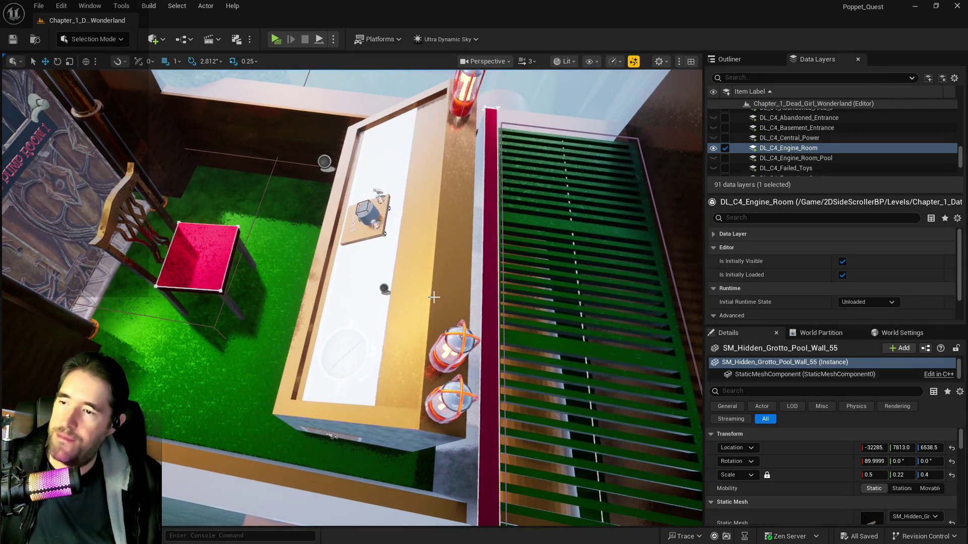
pyautogui.click(413, 265)
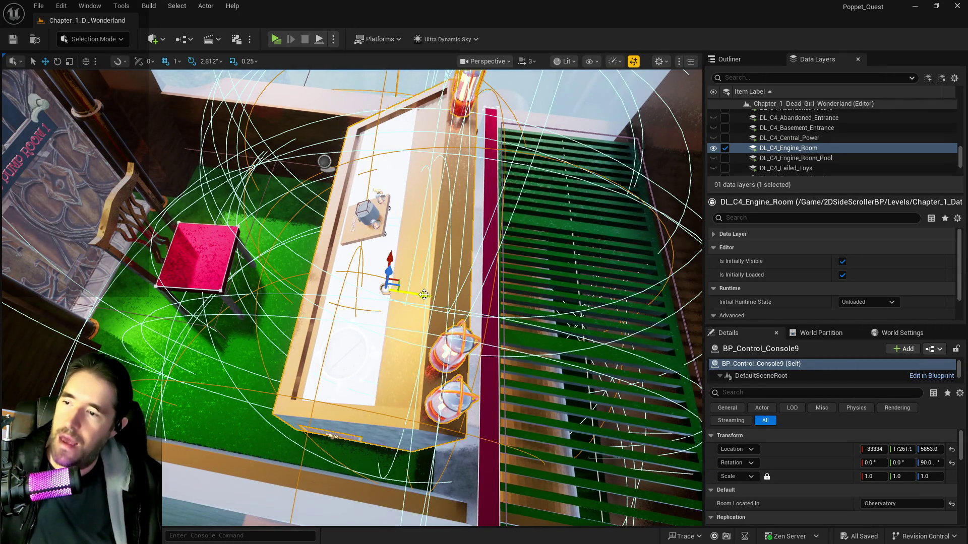
pyautogui.moveTo(425, 294); pyautogui.dragTo(433, 300)
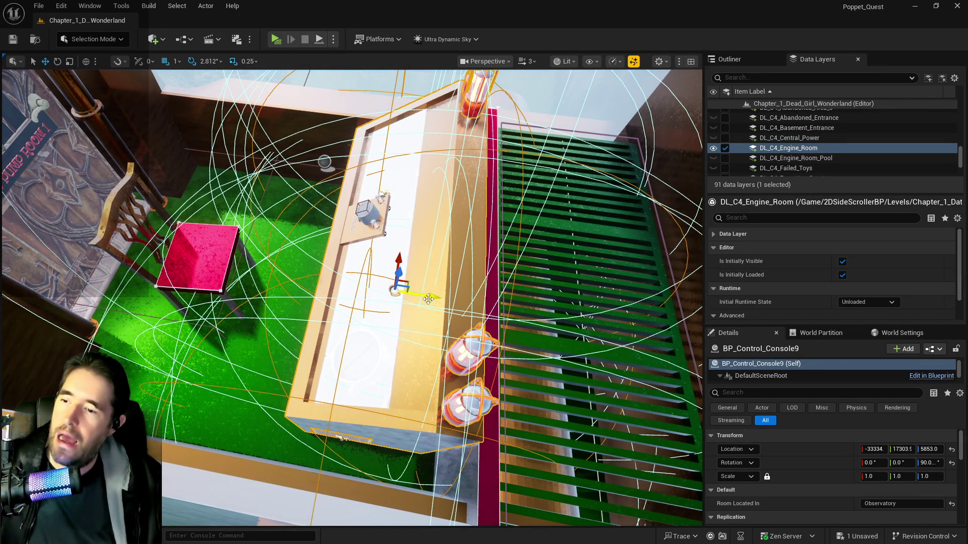
pyautogui.hotkey('ctrl', 'z')
pyautogui.keyDown('ctrl'); pyautogui.click(371, 211); pyautogui.keyUp('ctrl')
pyautogui.moveTo(404, 227)
pyautogui.mouseDown()
pyautogui.moveTo(415, 230)
pyautogui.moveTo(410, 244)
pyautogui.mouseUp()
pyautogui.click(438, 312)
pyautogui.moveTo(437, 312); pyautogui.dragTo(438, 312)
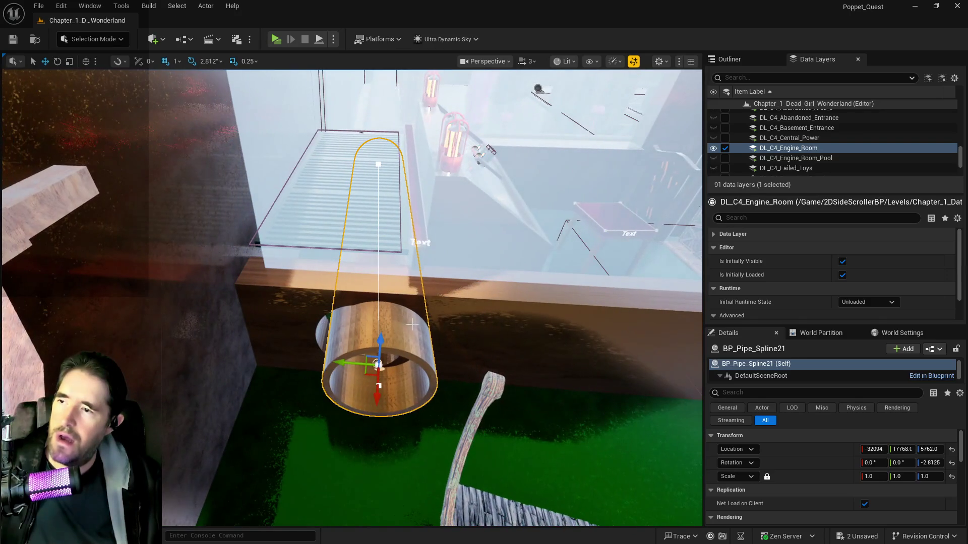
# Drag BP_Pipe_Spline21's spline points left so the pipe curves down toward the floor
pyautogui.click(374, 366)
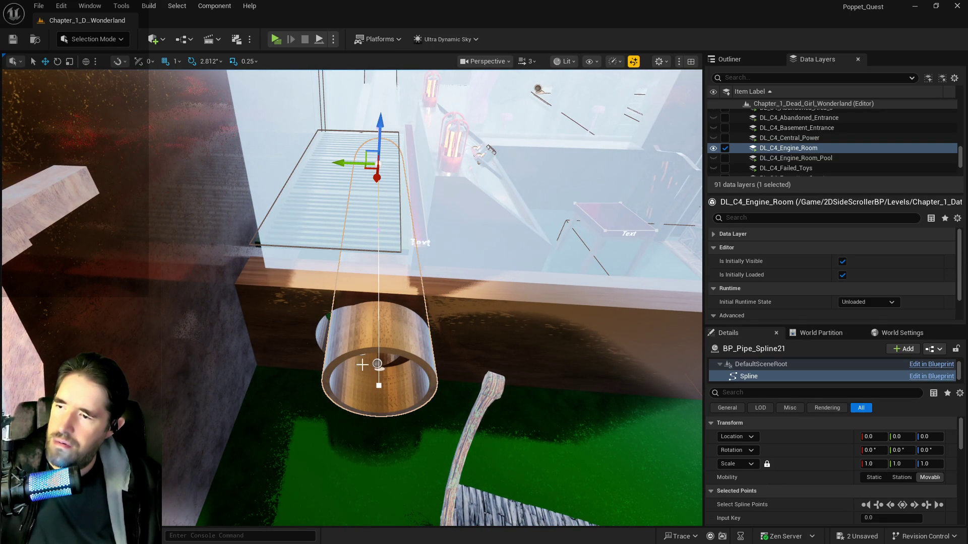
pyautogui.moveTo(355, 383); pyautogui.dragTo(337, 382)
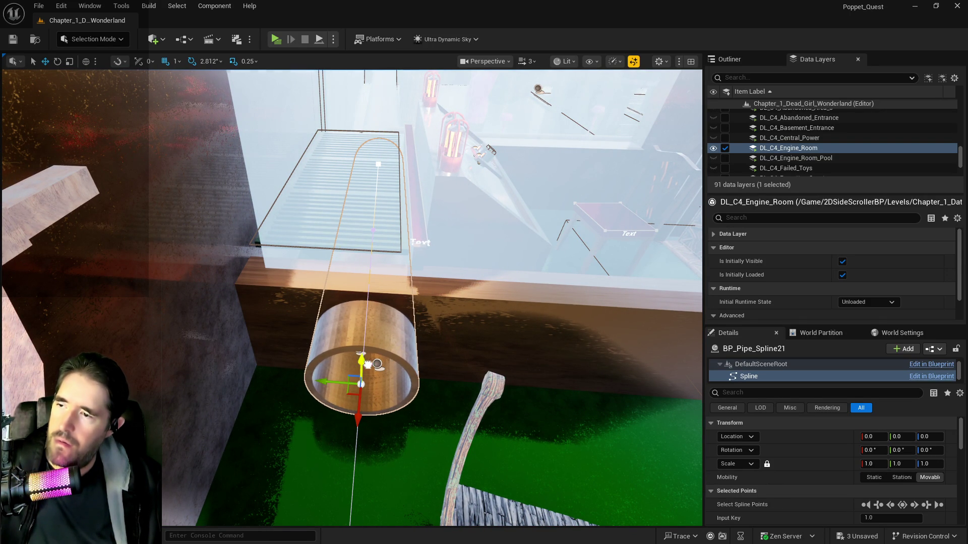
pyautogui.scroll(10, 368, 365)
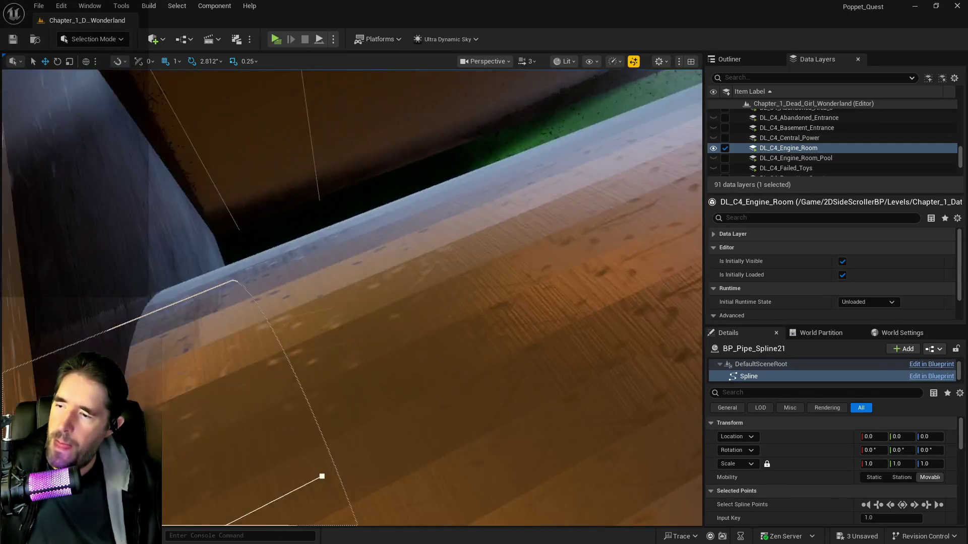
pyautogui.press('f')
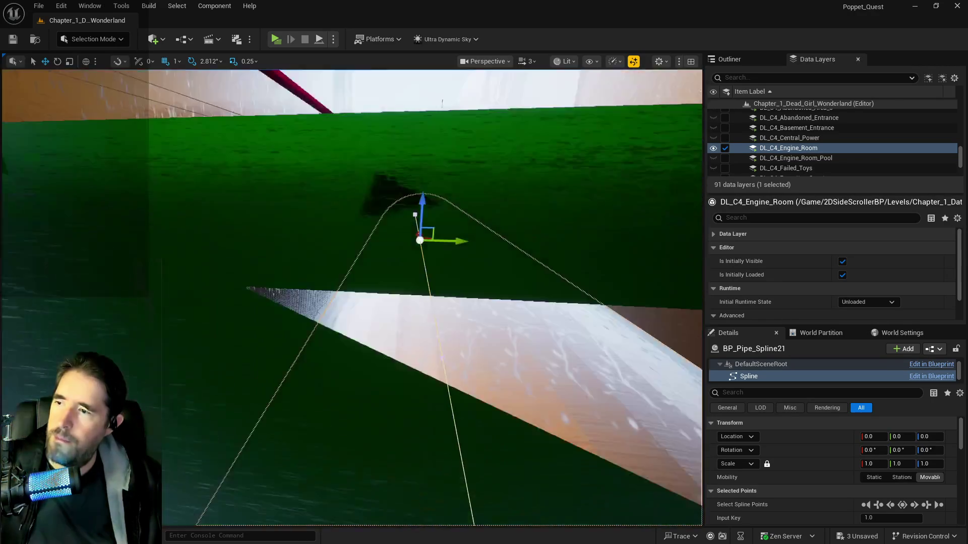
pyautogui.scroll(10, 352, 297)
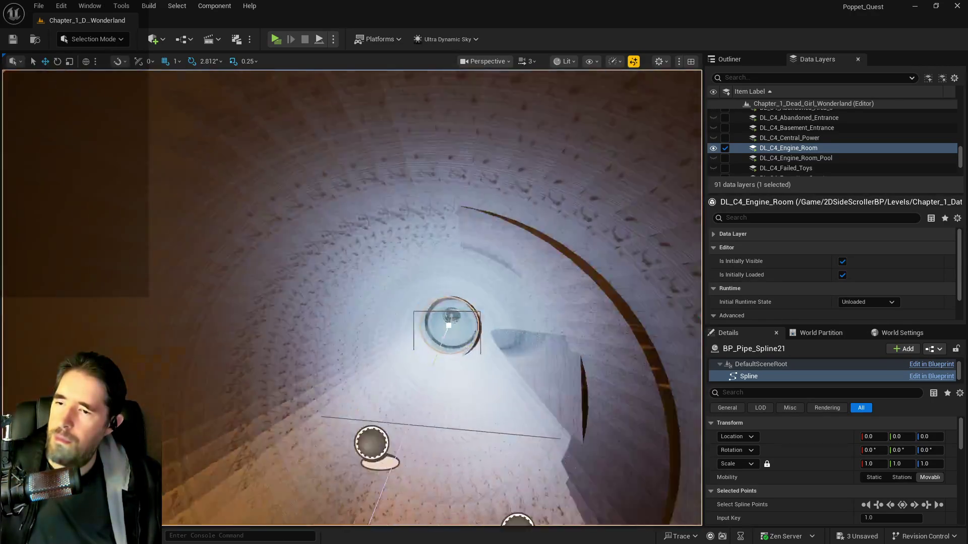
pyautogui.scroll(-10, 357, 328)
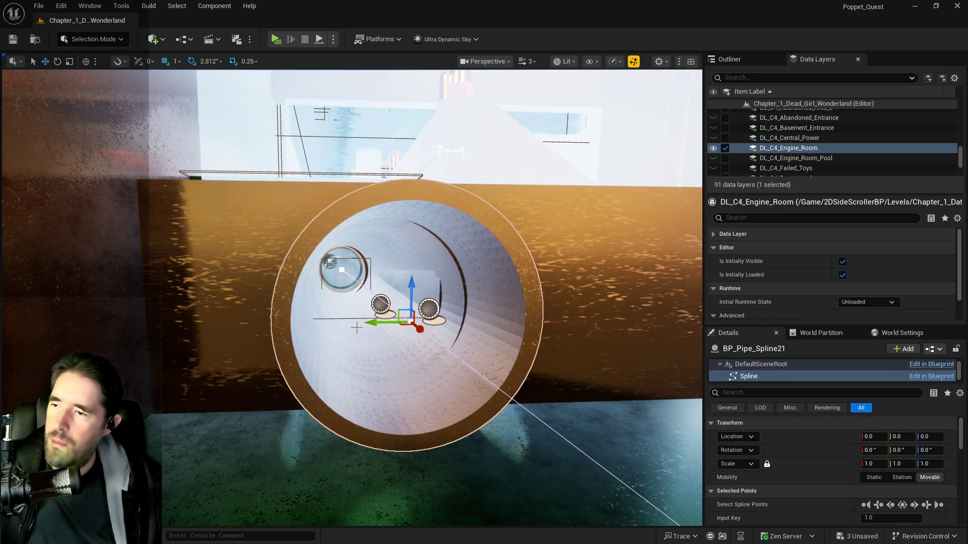
pyautogui.moveTo(377, 322); pyautogui.dragTo(368, 321)
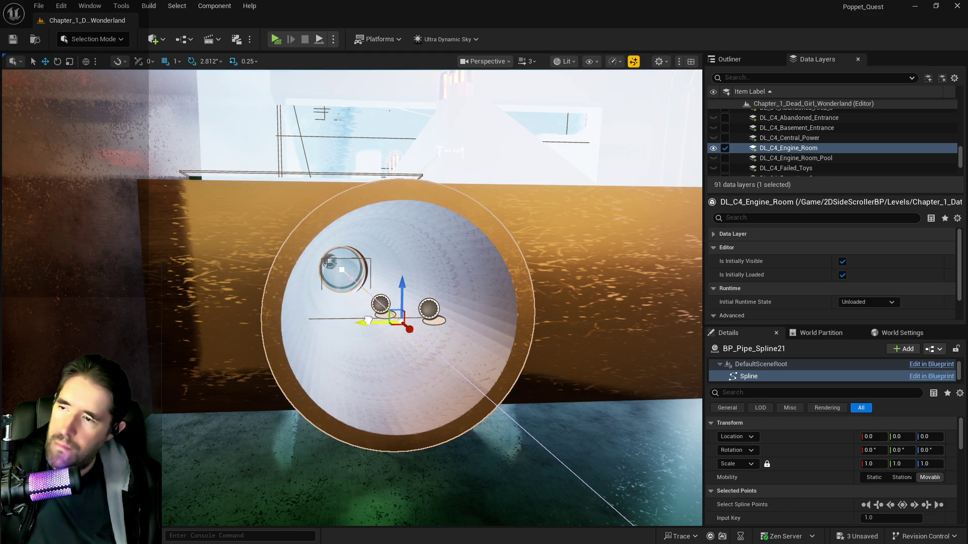
pyautogui.scroll(10, 372, 350)
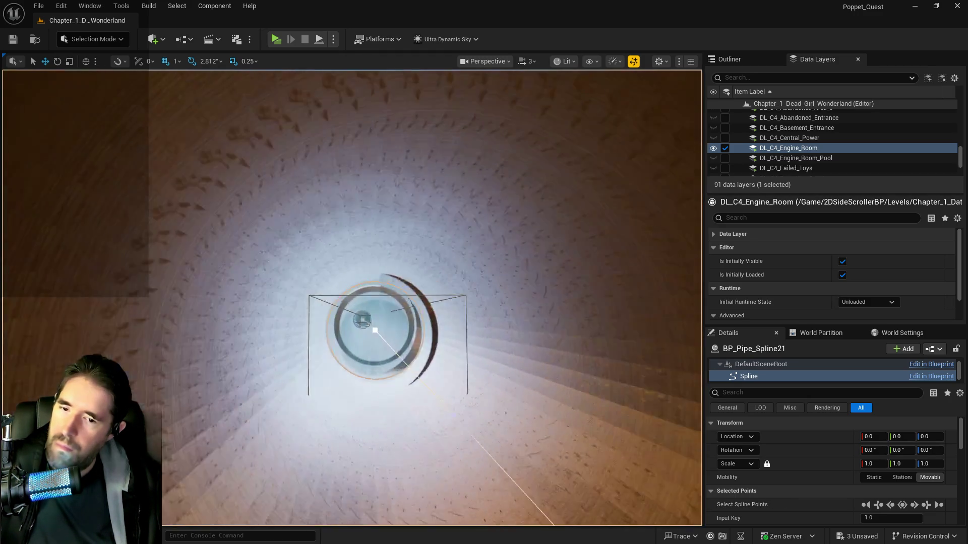
pyautogui.click(455, 411)
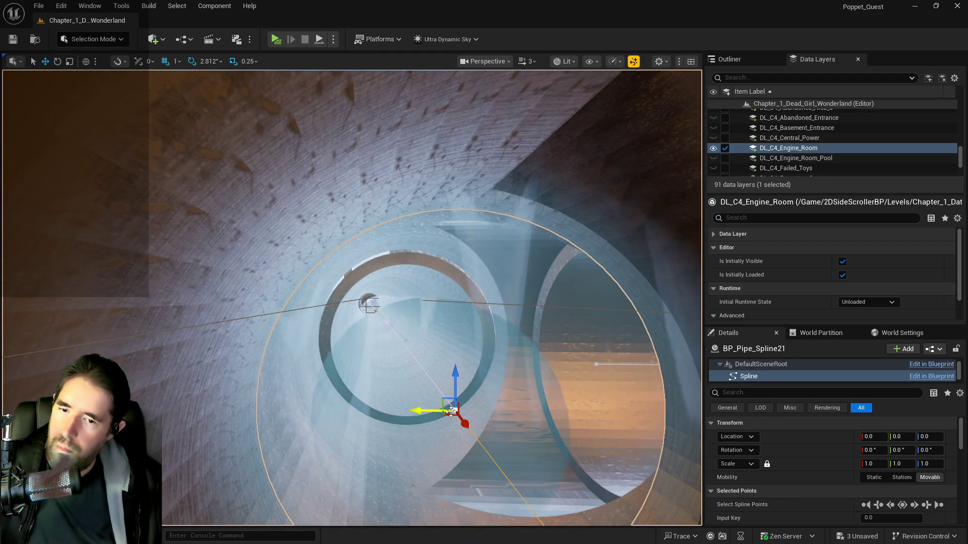
# Select SM_Machinery_Room_Retainer_Wall3 and try Z scales of 1.0 and 1.2
pyautogui.press('f')
pyautogui.click(554, 201)
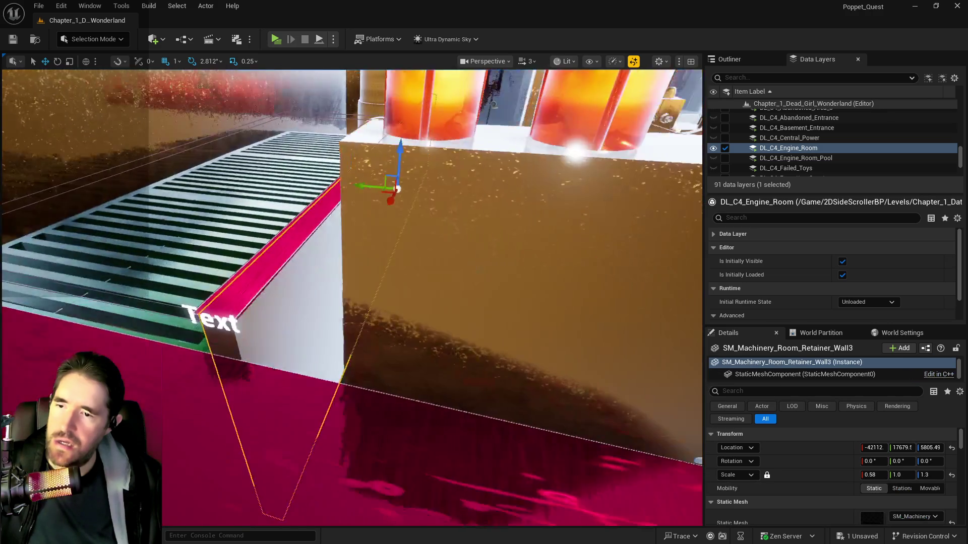
pyautogui.press('f')
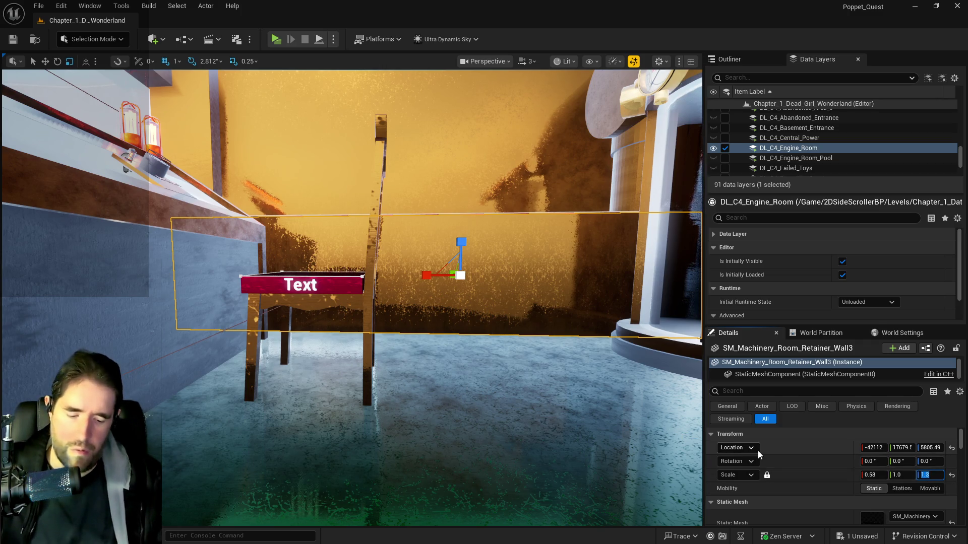
pyautogui.write('1')
pyautogui.press('Return')
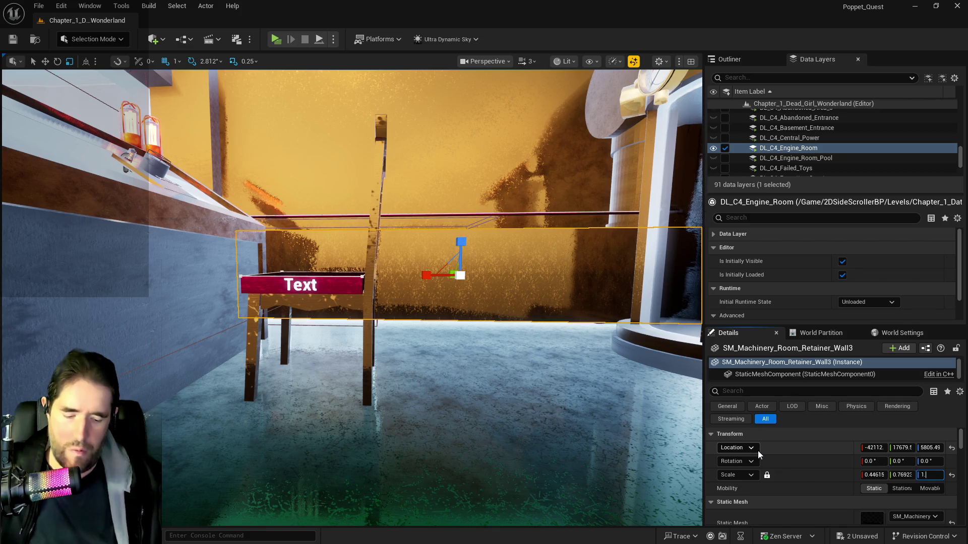
pyautogui.write('.2')
pyautogui.press('Return')
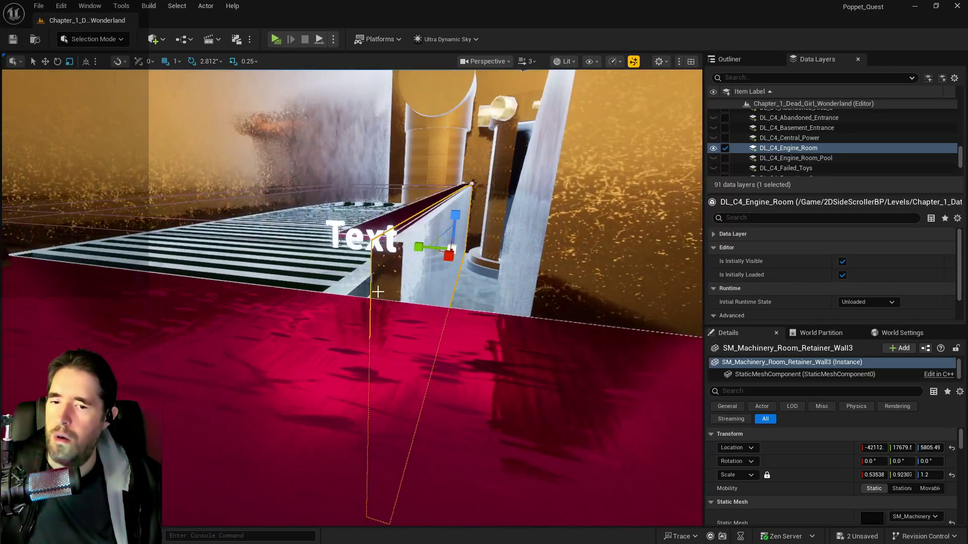
pyautogui.hotkey('ctrl', 'z')
pyautogui.hotkey('ctrl', 'z')
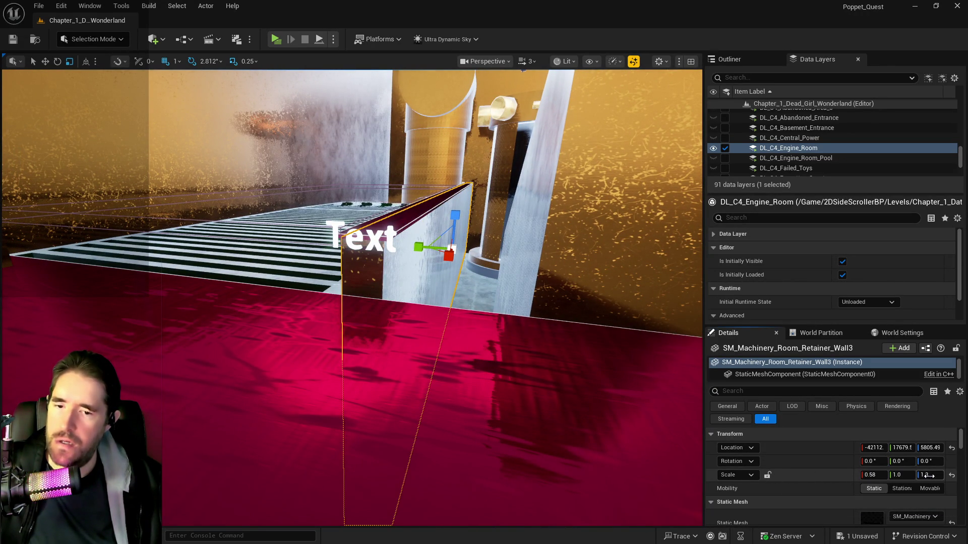
# Set the retainer wall's Z scale to 1.1
pyautogui.click(930, 475)
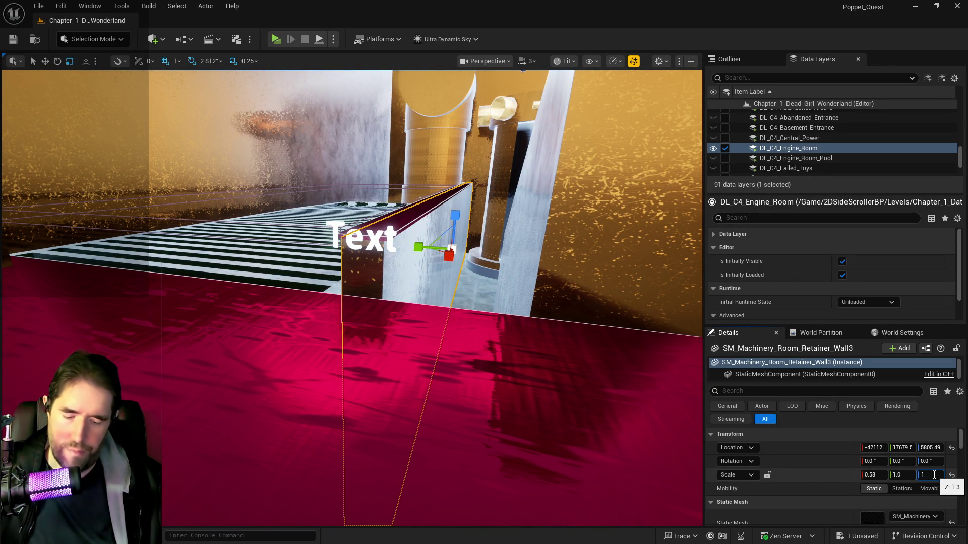
pyautogui.write('2')
pyautogui.press('Return')
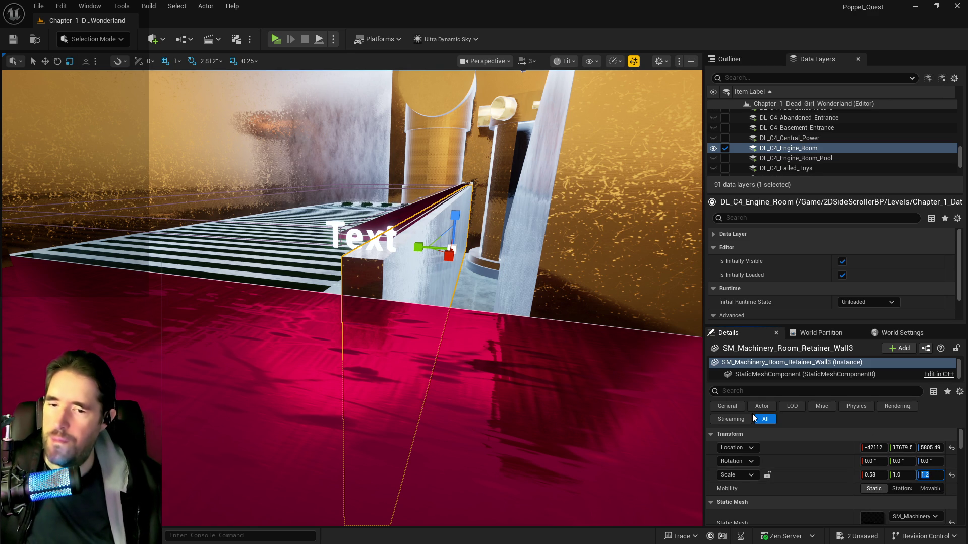
pyautogui.write('1')
pyautogui.press('Return')
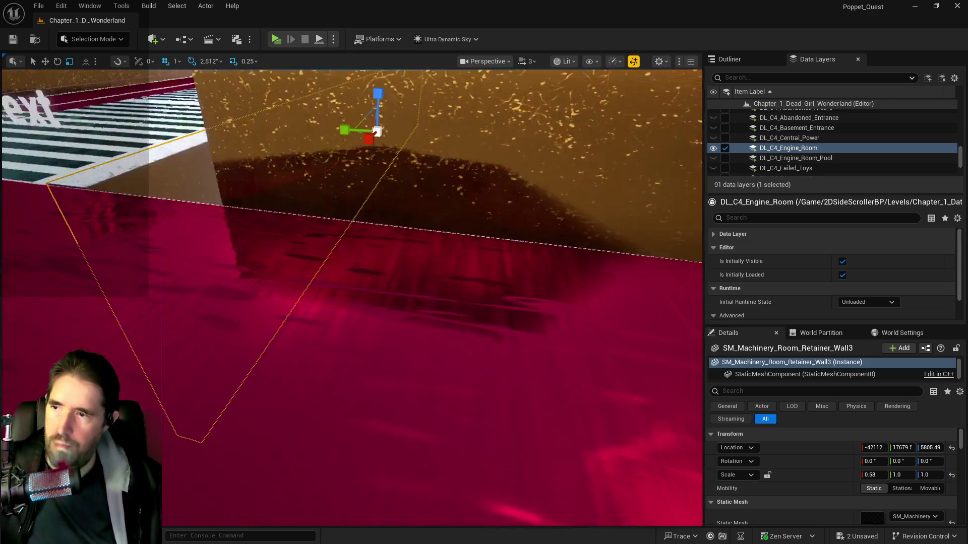
pyautogui.press('f')
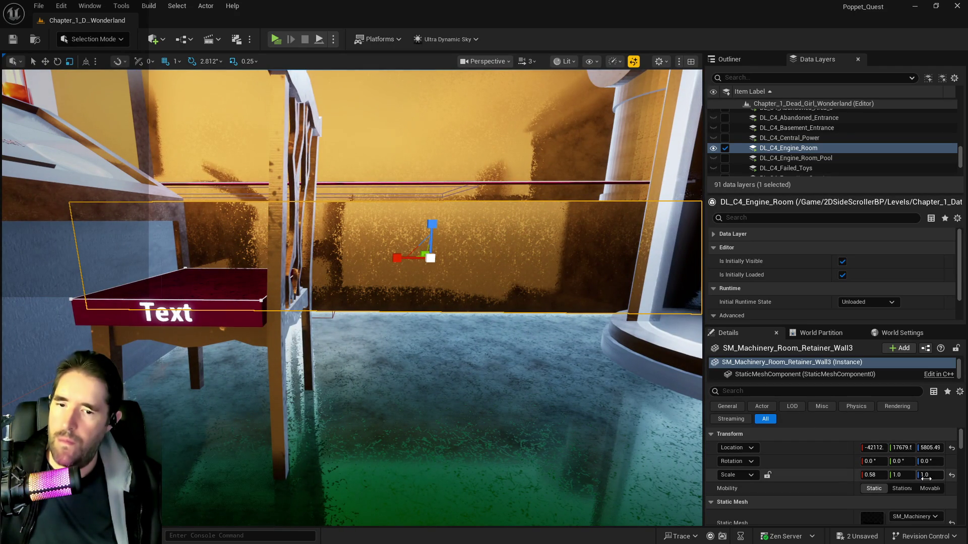
pyautogui.click(926, 476)
pyautogui.write('1.1')
pyautogui.press('Return')
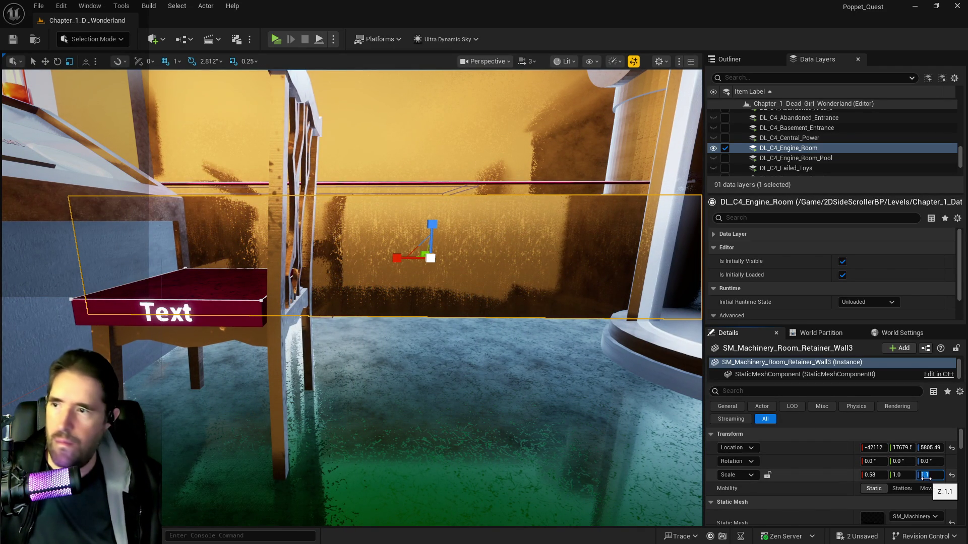
# Lower the retainer wall to Z 5762.49
pyautogui.moveTo(353, 302); pyautogui.dragTo(363, 201)
pyautogui.moveTo(352, 242)
pyautogui.mouseDown()
pyautogui.moveTo(327, 262)
pyautogui.moveTo(323, 282)
pyautogui.moveTo(391, 94)
pyautogui.mouseUp()
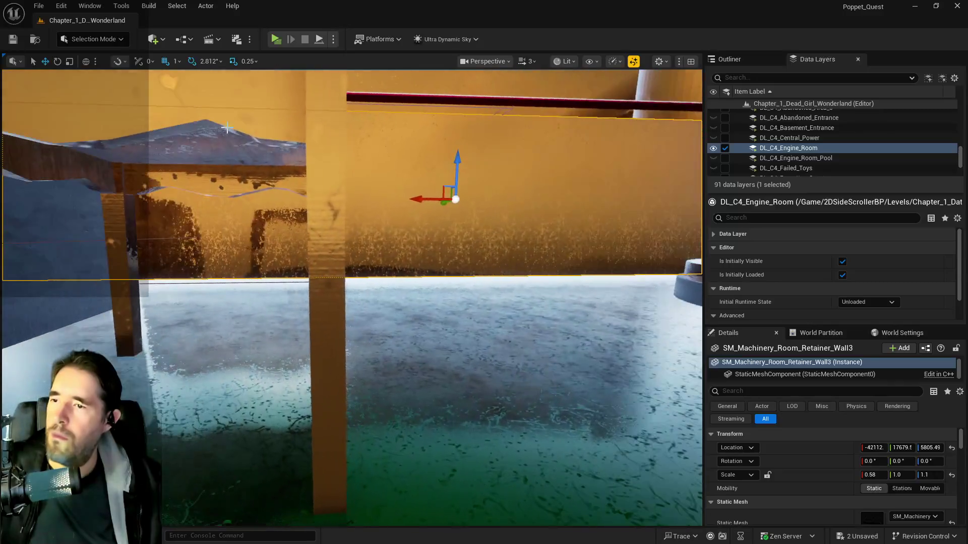
pyautogui.moveTo(457, 162)
pyautogui.mouseDown()
pyautogui.moveTo(460, 183)
pyautogui.moveTo(458, 175)
pyautogui.moveTo(363, 247)
pyautogui.moveTo(449, 173)
pyautogui.mouseUp()
# Lower the red walkway beam LevelBlock_Traversable35 slightly, to Z 6009.5
pyautogui.click(335, 287)
pyautogui.moveTo(335, 287); pyautogui.dragTo(284, 192)
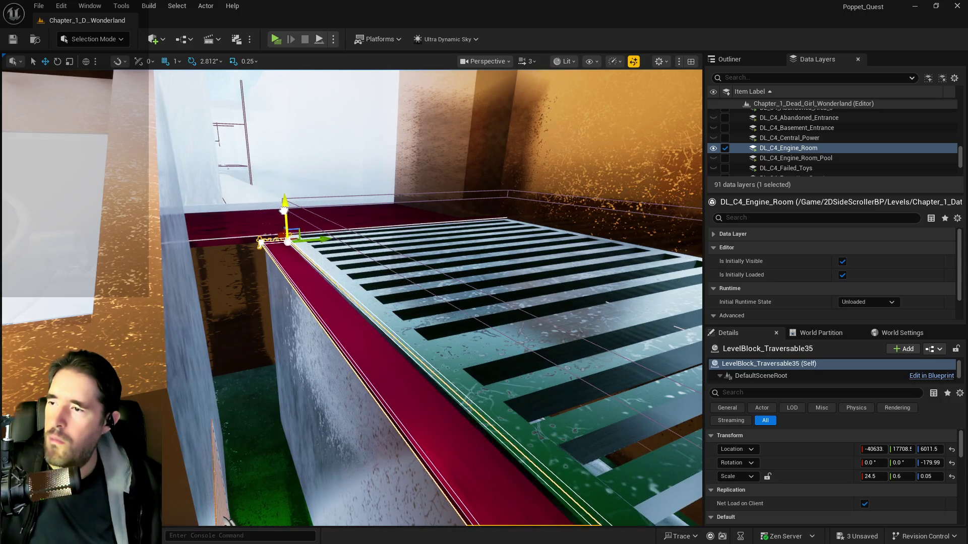
pyautogui.moveTo(285, 210); pyautogui.dragTo(324, 240)
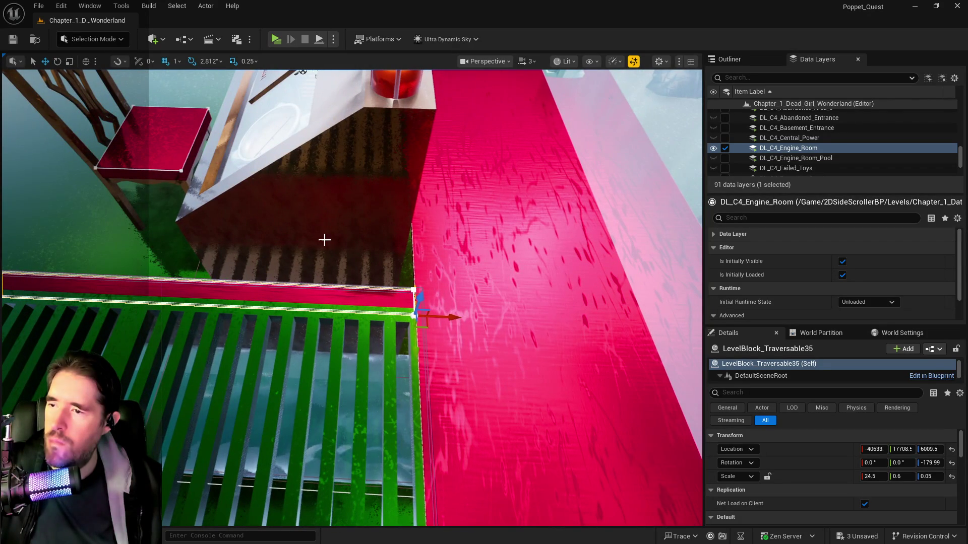
pyautogui.click(444, 316)
pyautogui.moveTo(444, 316)
pyautogui.mouseDown()
pyautogui.moveTo(474, 319)
pyautogui.moveTo(361, 292)
pyautogui.moveTo(352, 278)
pyautogui.moveTo(368, 269)
pyautogui.mouseUp()
pyautogui.click(352, 279)
# Lengthen the red beam to X scale 28.75 and slide it to meet the machinery
pyautogui.press('r')
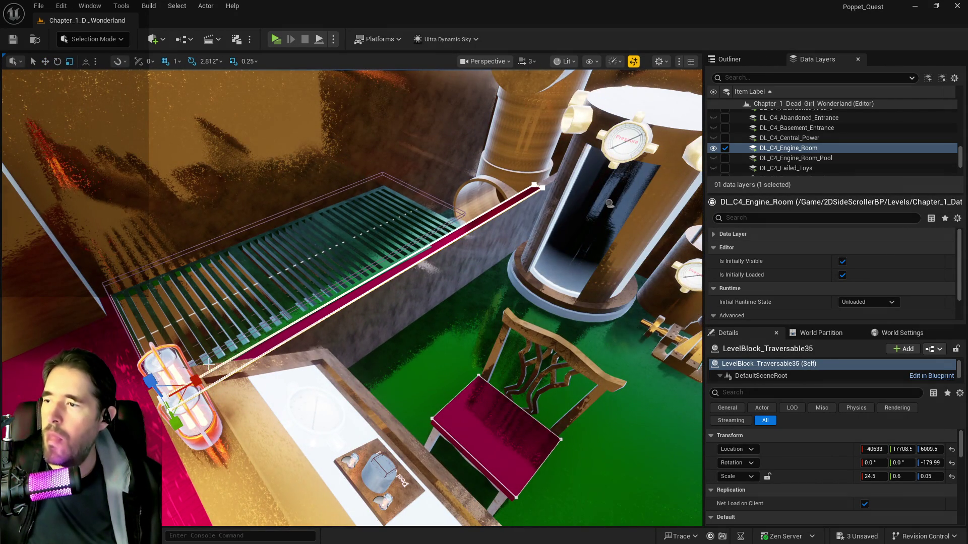
pyautogui.moveTo(196, 382); pyautogui.dragTo(207, 374)
pyautogui.moveTo(312, 428); pyautogui.dragTo(348, 440)
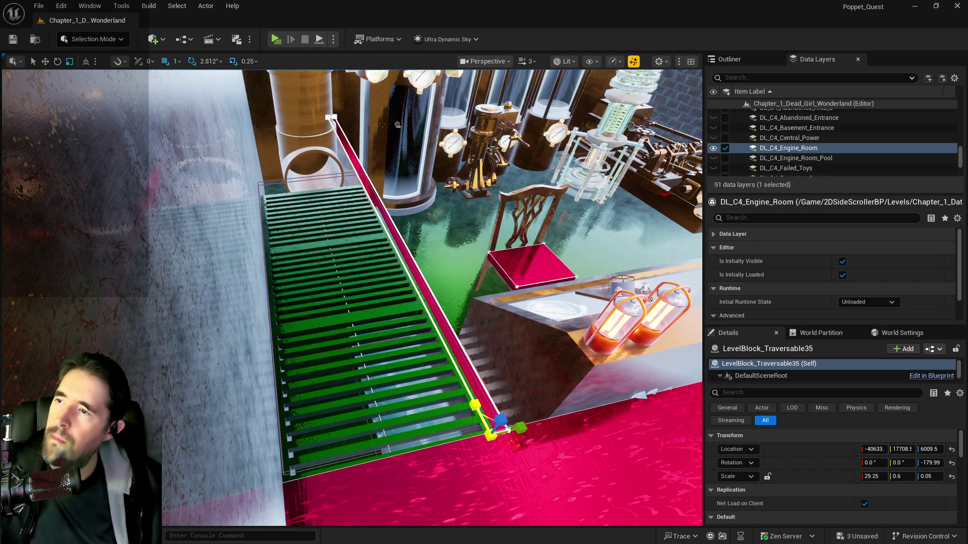
pyautogui.moveTo(499, 420); pyautogui.dragTo(496, 421)
pyautogui.moveTo(353, 302)
pyautogui.mouseDown()
pyautogui.moveTo(340, 338)
pyautogui.moveTo(330, 273)
pyautogui.mouseUp()
pyautogui.moveTo(464, 383)
pyautogui.mouseDown()
pyautogui.moveTo(456, 406)
pyautogui.moveTo(463, 382)
pyautogui.mouseUp()
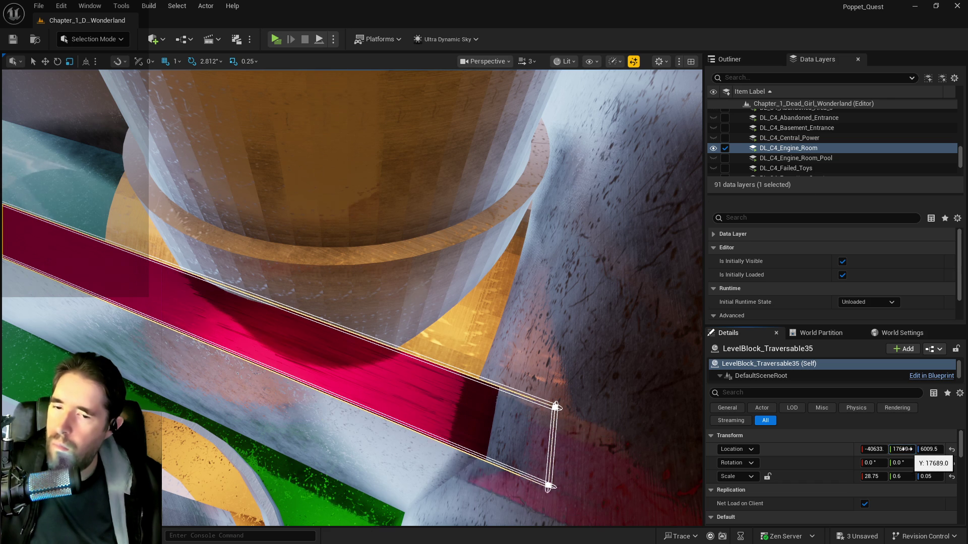
pyautogui.hotkey('ctrl', 'z')
pyautogui.moveTo(869, 450)
pyautogui.mouseDown()
pyautogui.moveTo(893, 450)
pyautogui.moveTo(869, 451)
pyautogui.mouseUp()
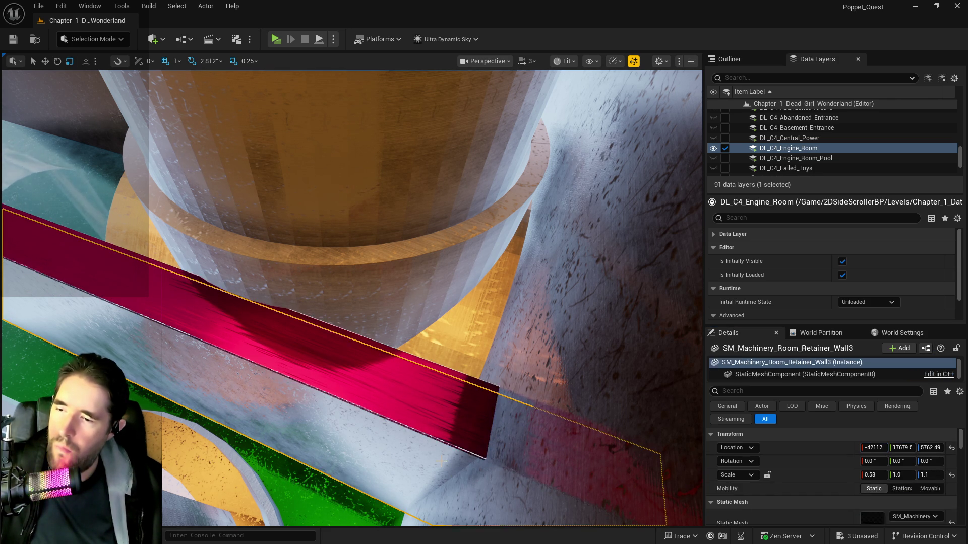
pyautogui.click(604, 303)
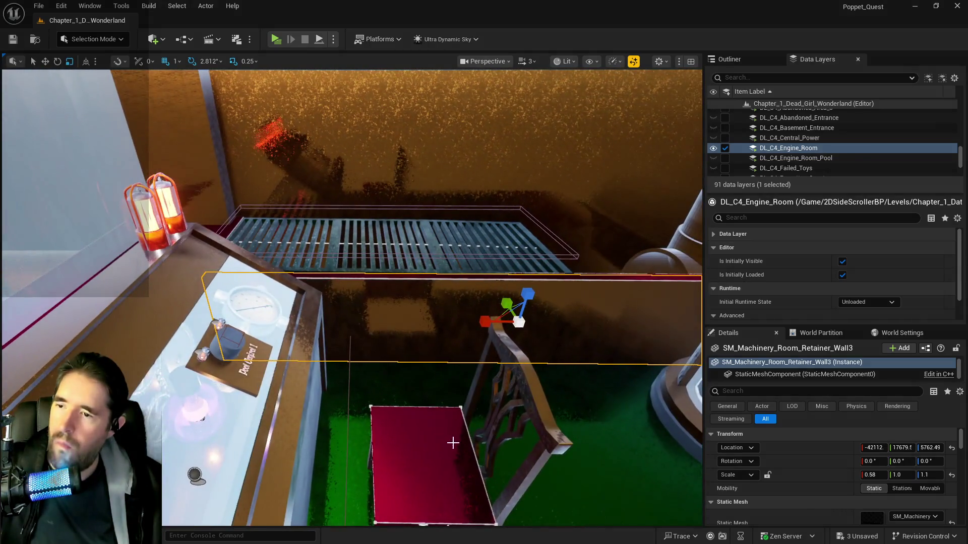
# Set the retainer wall's X scale to 0.56 and frame SM_Pipes_Vertical_4_Way3
pyautogui.click(876, 476)
pyautogui.write('0.56')
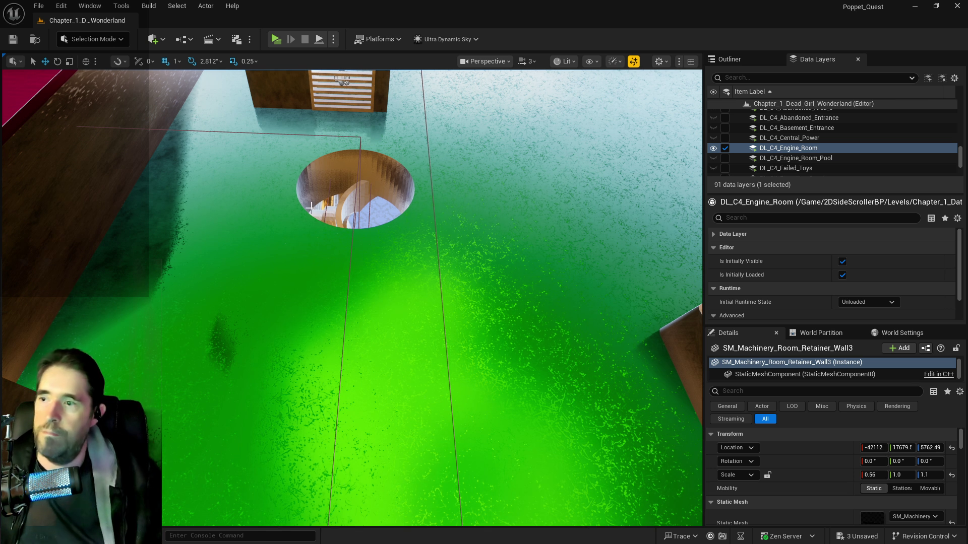
pyautogui.click(338, 224)
pyautogui.press('f')
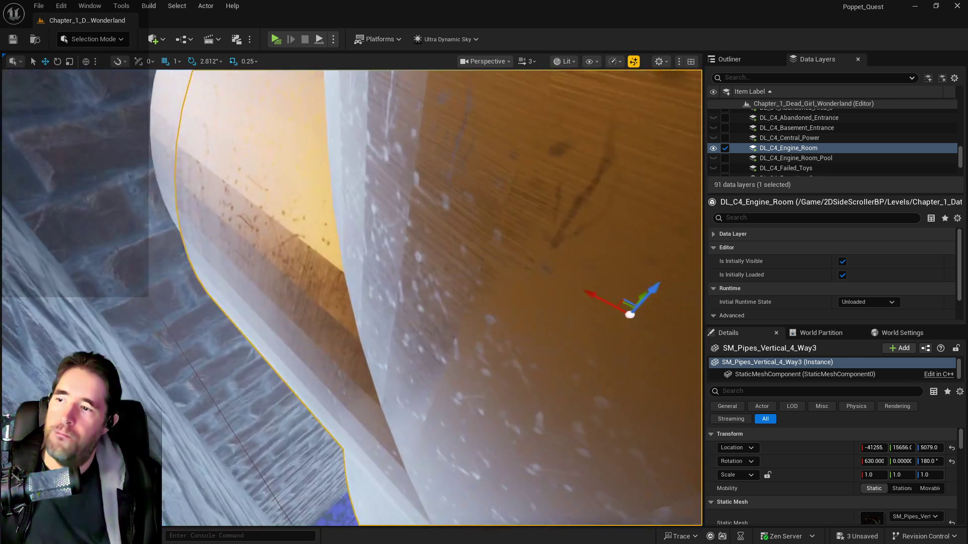
pyautogui.moveTo(353, 297)
pyautogui.mouseDown()
pyautogui.moveTo(348, 282)
pyautogui.moveTo(302, 267)
pyautogui.moveTo(323, 237)
pyautogui.moveTo(337, 247)
pyautogui.moveTo(342, 237)
pyautogui.moveTo(348, 252)
pyautogui.moveTo(338, 214)
pyautogui.mouseUp()
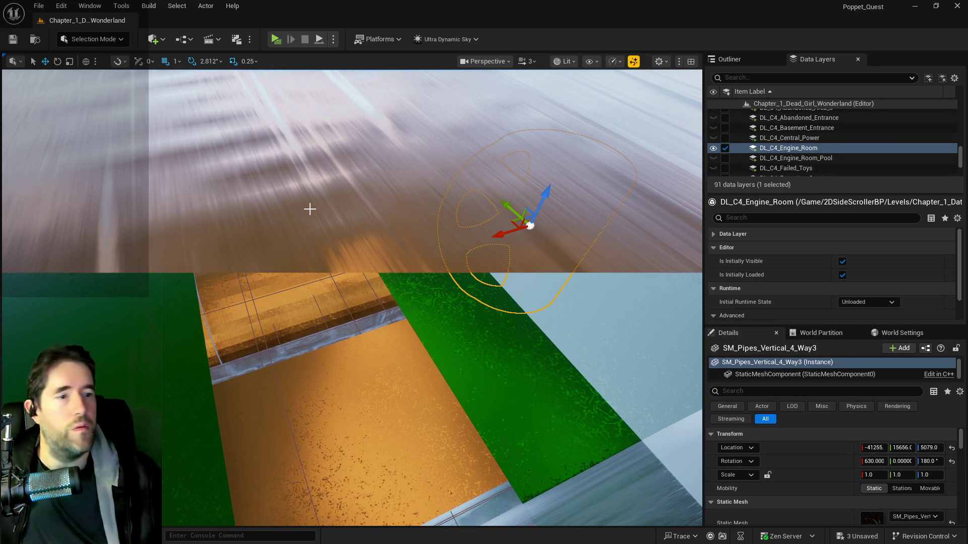
# Return beneath the pipe junction and select the pipe spline BP_Pipe_Spline12
pyautogui.press('w')
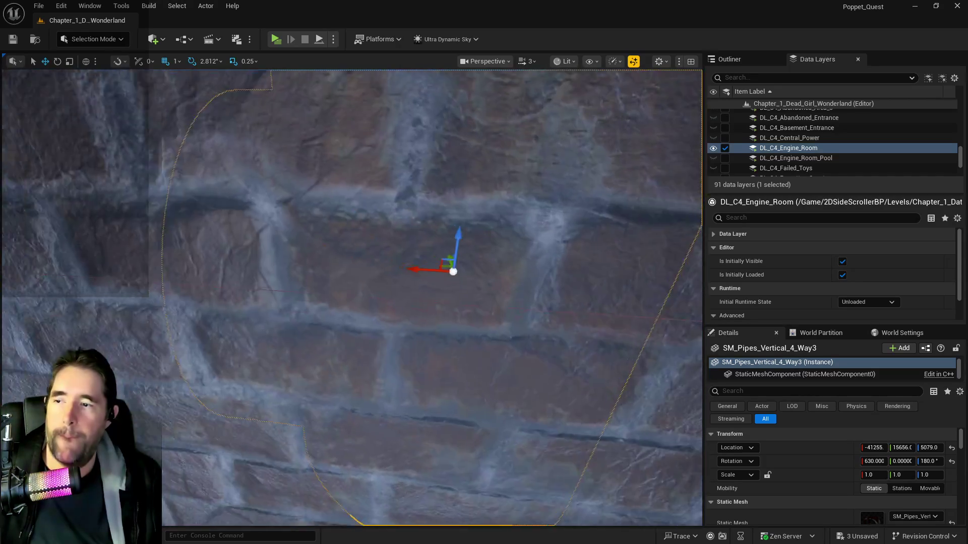
pyautogui.press('f')
pyautogui.press('w')
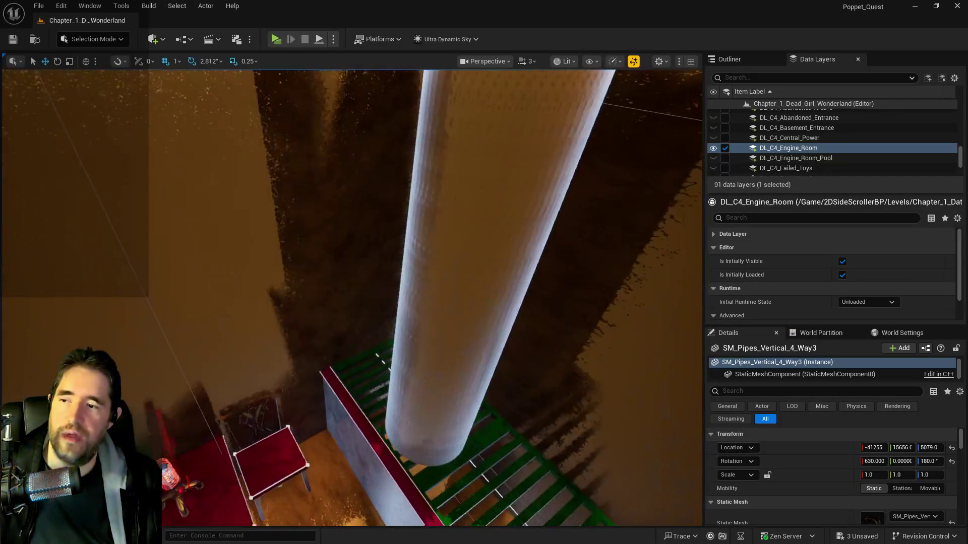
pyautogui.click(471, 281)
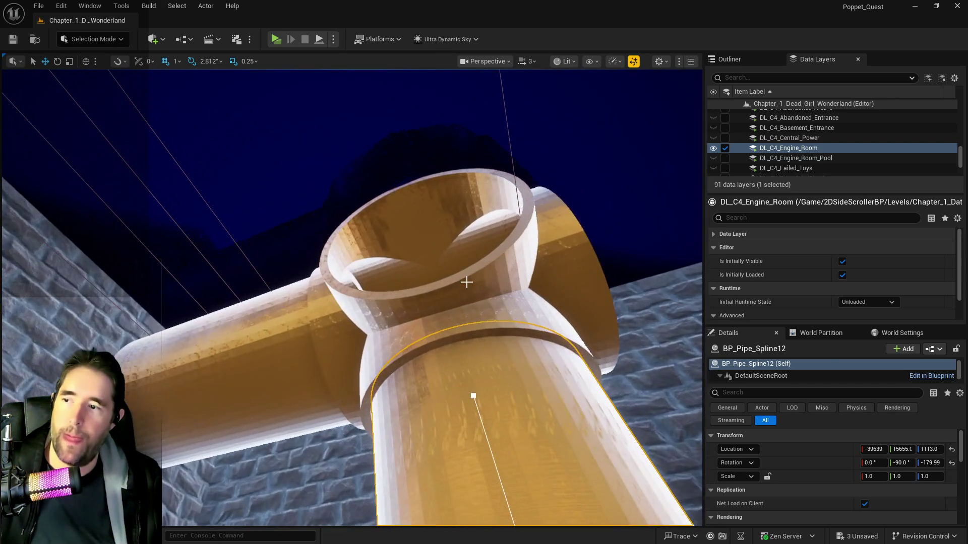
# Select and frame the SM_Pipes_Vertical_4_Way2 junction and look over its Details
pyautogui.click(465, 281)
pyautogui.press('f')
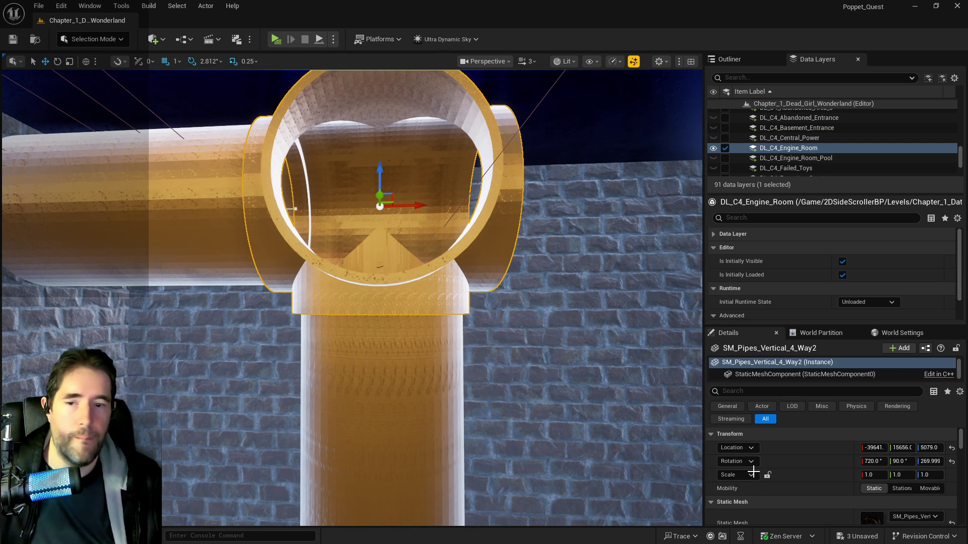
pyautogui.scroll(-5, 858, 497)
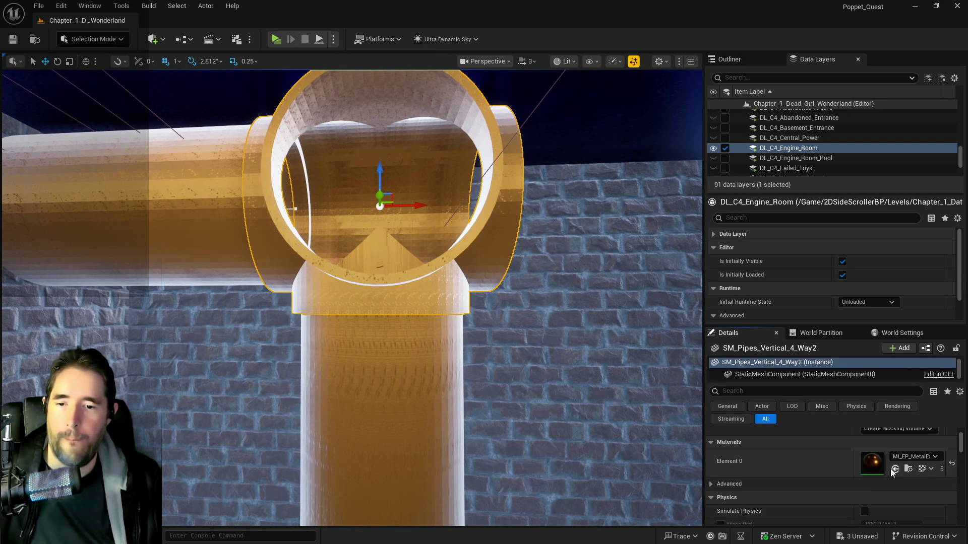
pyautogui.hotkey('ctrl', 'z')
pyautogui.scroll(5, 891, 467)
pyautogui.scroll(-8, 891, 471)
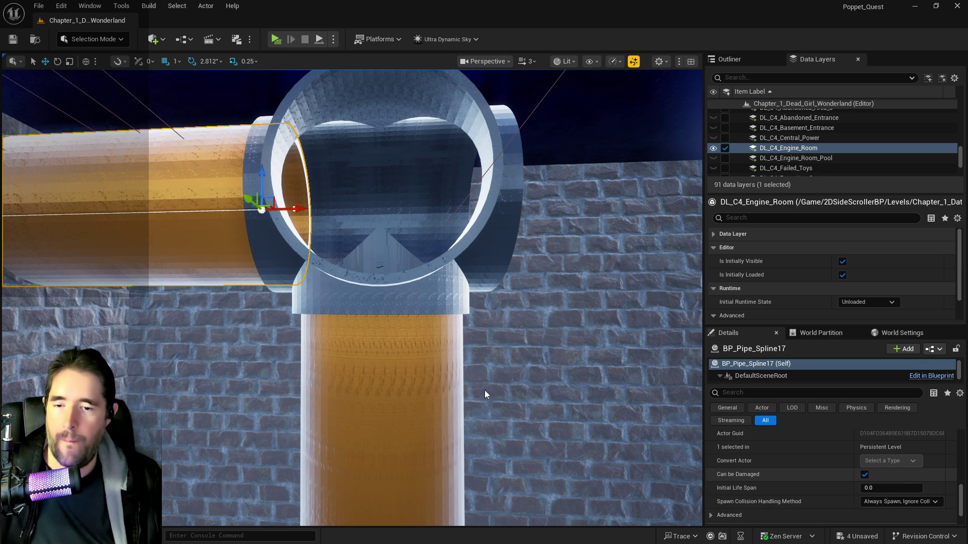
pyautogui.moveTo(485, 395)
pyautogui.mouseDown()
pyautogui.moveTo(252, 292)
pyautogui.moveTo(320, 279)
pyautogui.mouseUp()
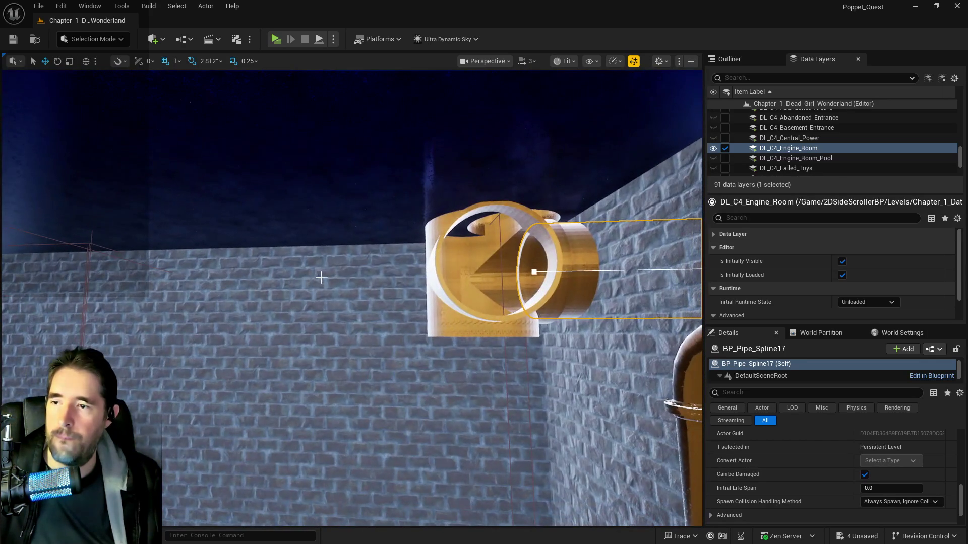
# Change Element 0's material on the Way3 junction, then select the gate inside the brass pipe
pyautogui.click(425, 289)
pyautogui.scroll(-10, 936, 449)
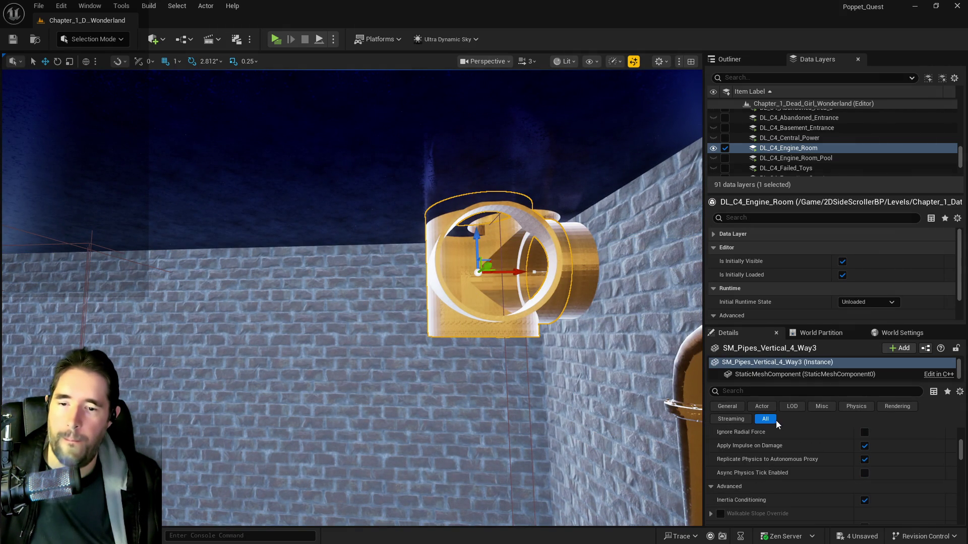
pyautogui.scroll(4, 918, 468)
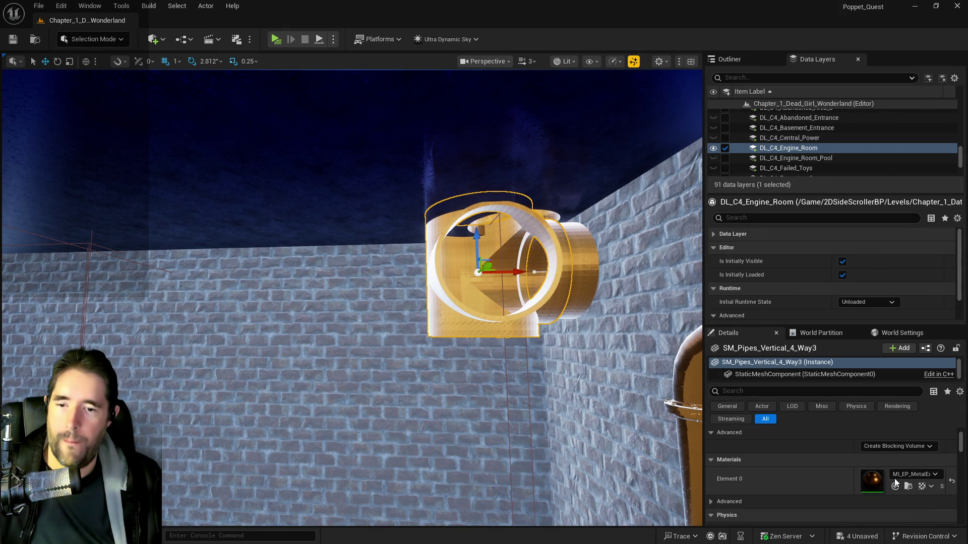
pyautogui.click(895, 486)
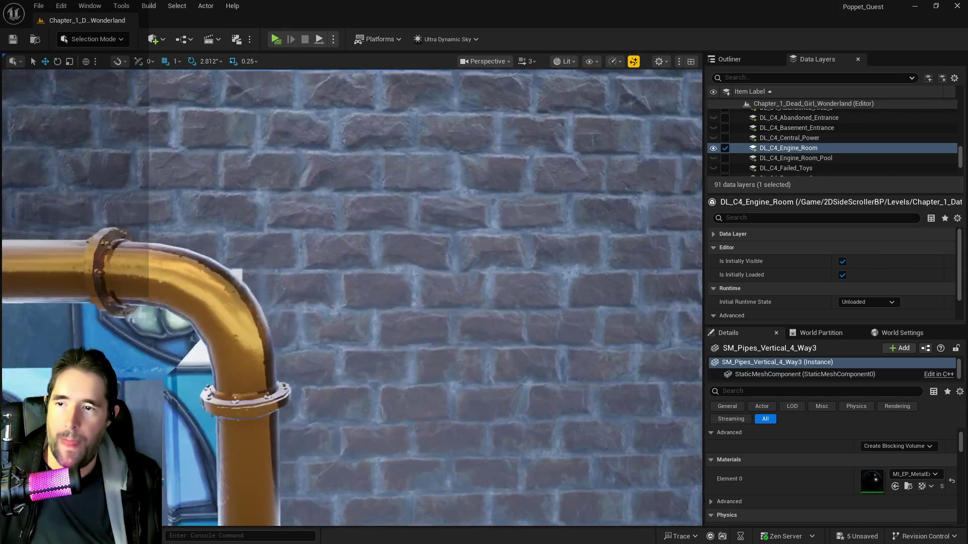
pyautogui.press('w')
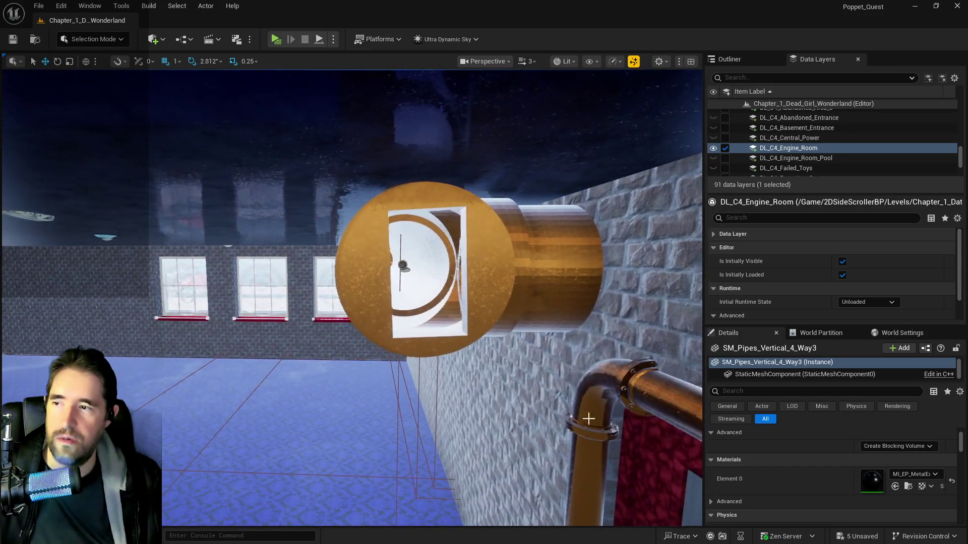
pyautogui.click(413, 320)
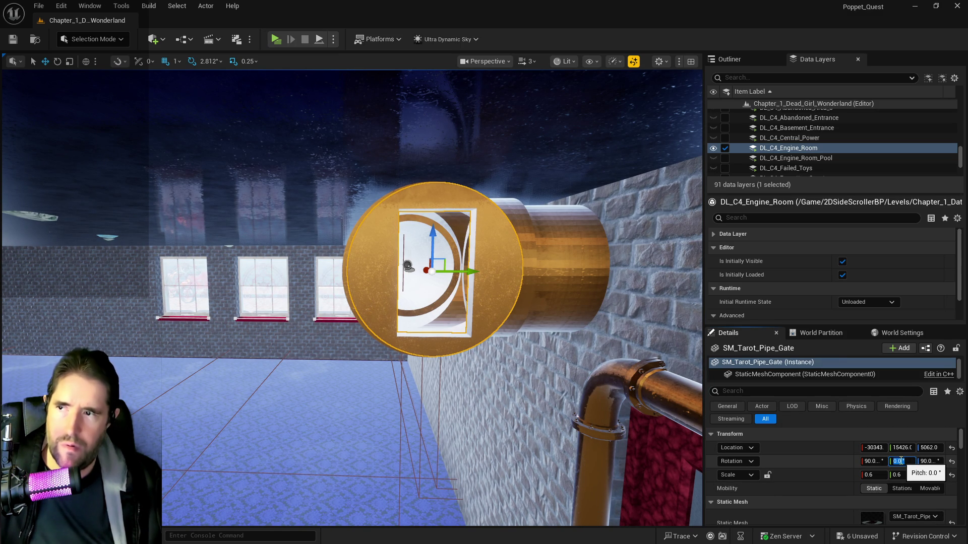
# Orbit around and frame SM_Tarot_Pipe_Gate in its pipe, then fly back out toward the wall
pyautogui.moveTo(686, 434); pyautogui.dragTo(659, 425)
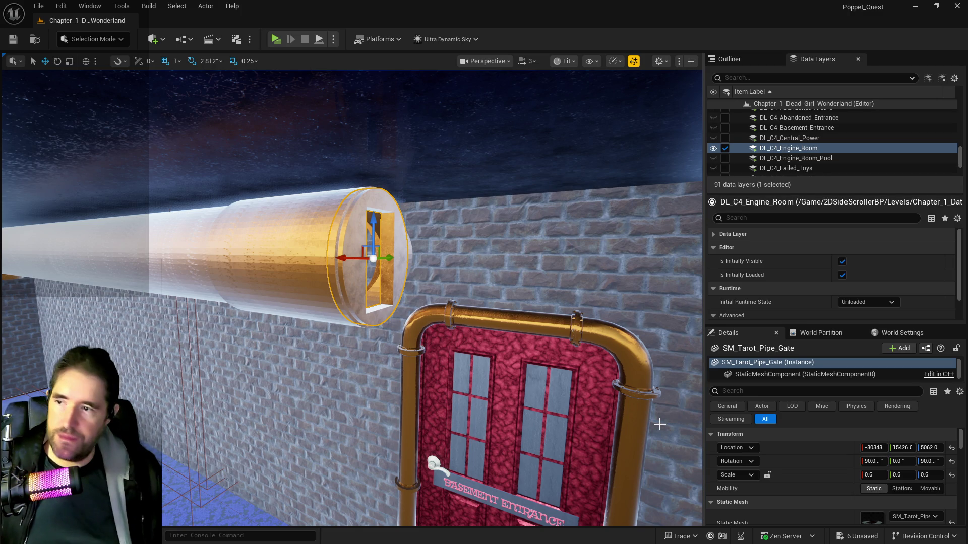
pyautogui.press('f')
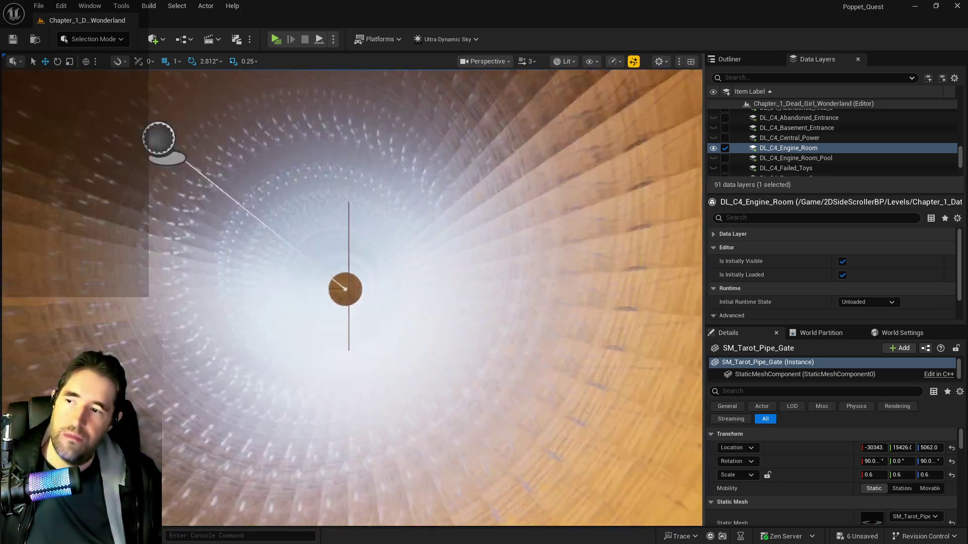
pyautogui.moveTo(351, 297)
pyautogui.mouseDown()
pyautogui.moveTo(596, 357)
pyautogui.moveTo(476, 306)
pyautogui.mouseUp()
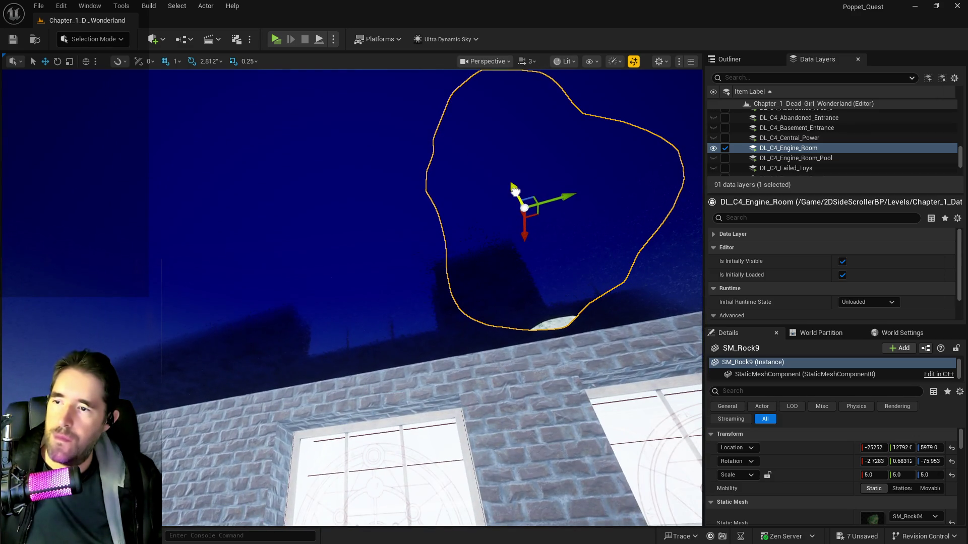
# Look over the floating rocks above the brick wall and save the level
pyautogui.moveTo(477, 306); pyautogui.dragTo(477, 306)
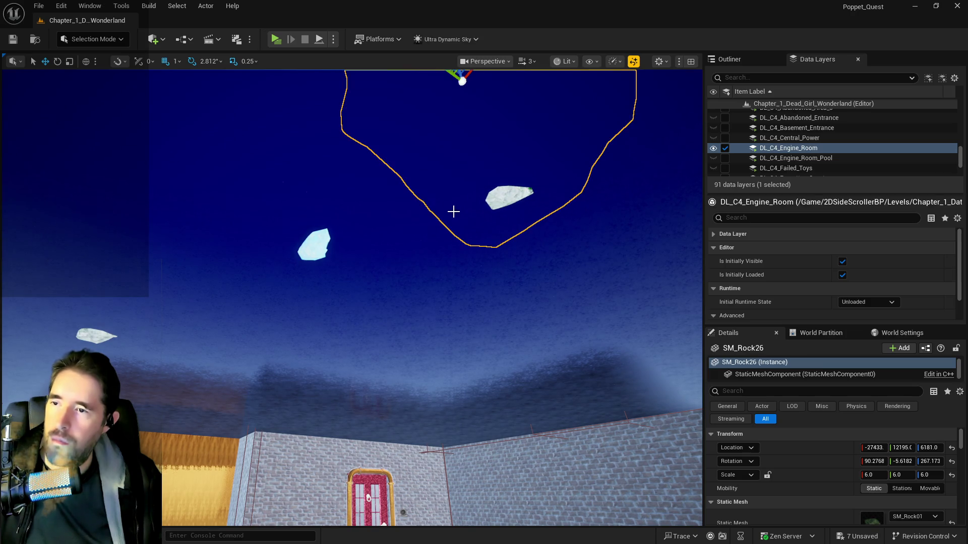
pyautogui.keyDown('ctrl'); pyautogui.click(294, 246); pyautogui.keyUp('ctrl')
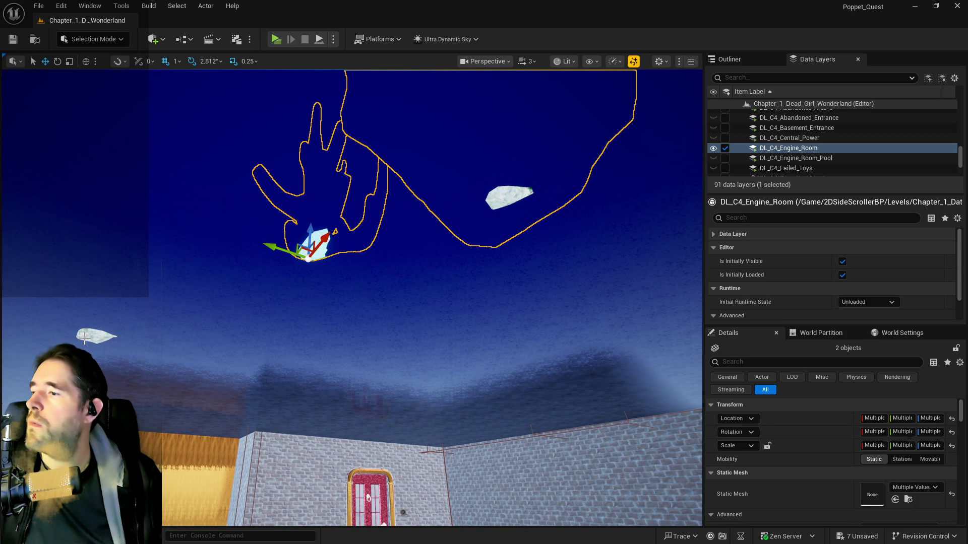
pyautogui.moveTo(196, 283); pyautogui.dragTo(233, 267)
pyautogui.moveTo(281, 322)
pyautogui.mouseDown()
pyautogui.moveTo(285, 282)
pyautogui.moveTo(280, 324)
pyautogui.moveTo(303, 308)
pyautogui.moveTo(305, 287)
pyautogui.moveTo(358, 270)
pyautogui.moveTo(361, 282)
pyautogui.mouseUp()
pyautogui.hotkey('ctrl', 's')
# Raise SM_Coral_00 from Z 5381 to 5452 and save again
pyautogui.click(397, 286)
pyautogui.moveTo(400, 333)
pyautogui.mouseDown()
pyautogui.moveTo(397, 307)
pyautogui.moveTo(342, 298)
pyautogui.moveTo(318, 318)
pyautogui.moveTo(315, 273)
pyautogui.moveTo(330, 256)
pyautogui.mouseUp()
pyautogui.hotkey('ctrl', 's')
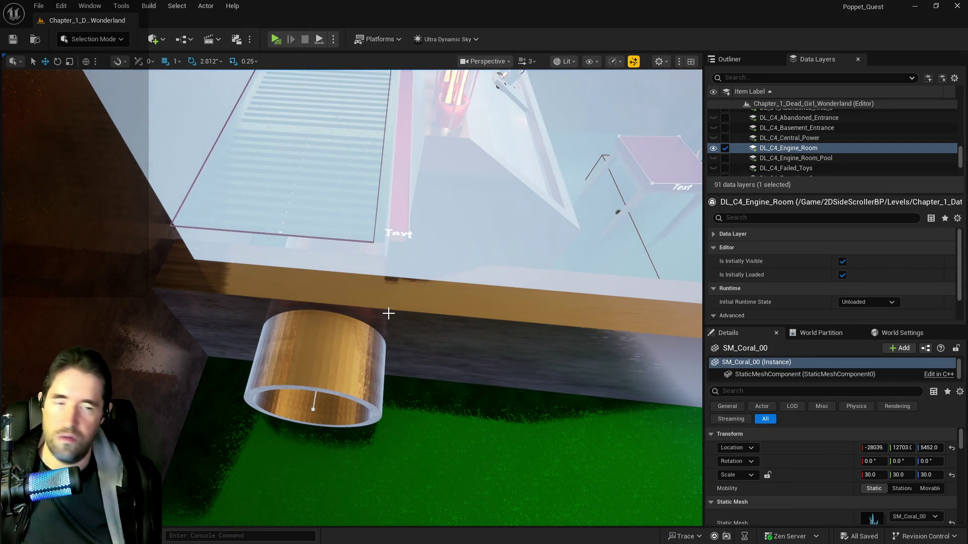
pyautogui.moveTo(284, 308)
pyautogui.mouseDown()
pyautogui.moveTo(285, 340)
pyautogui.moveTo(238, 403)
pyautogui.mouseUp()
pyautogui.moveTo(413, 375)
pyautogui.mouseDown()
pyautogui.moveTo(378, 333)
pyautogui.moveTo(462, 359)
pyautogui.mouseUp()
pyautogui.moveTo(328, 325)
pyautogui.mouseDown()
pyautogui.moveTo(333, 282)
pyautogui.moveTo(335, 328)
pyautogui.moveTo(333, 303)
pyautogui.mouseUp()
pyautogui.scroll(10, 779, 134)
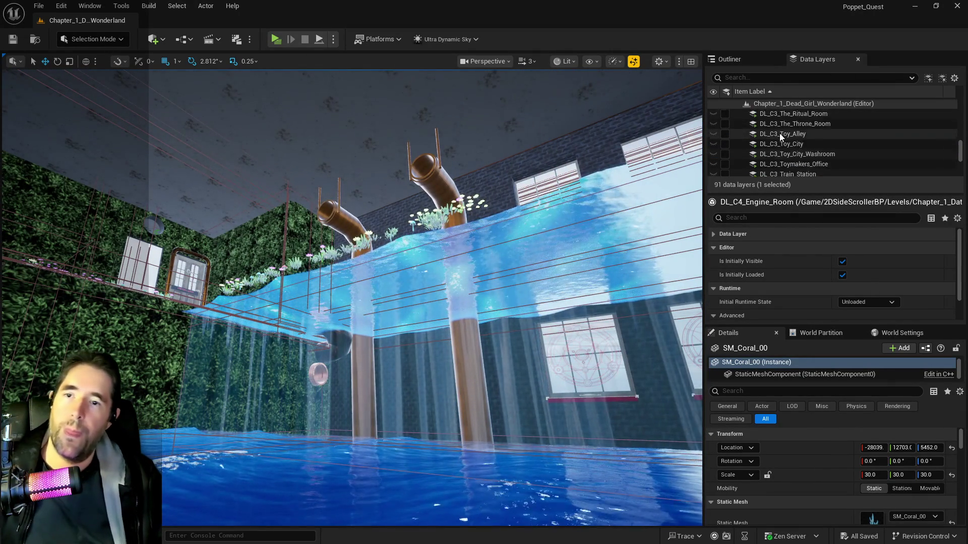
# Tick the DL_C1_Safari_Room data layer so it is visible and loaded
pyautogui.scroll(10, 770, 137)
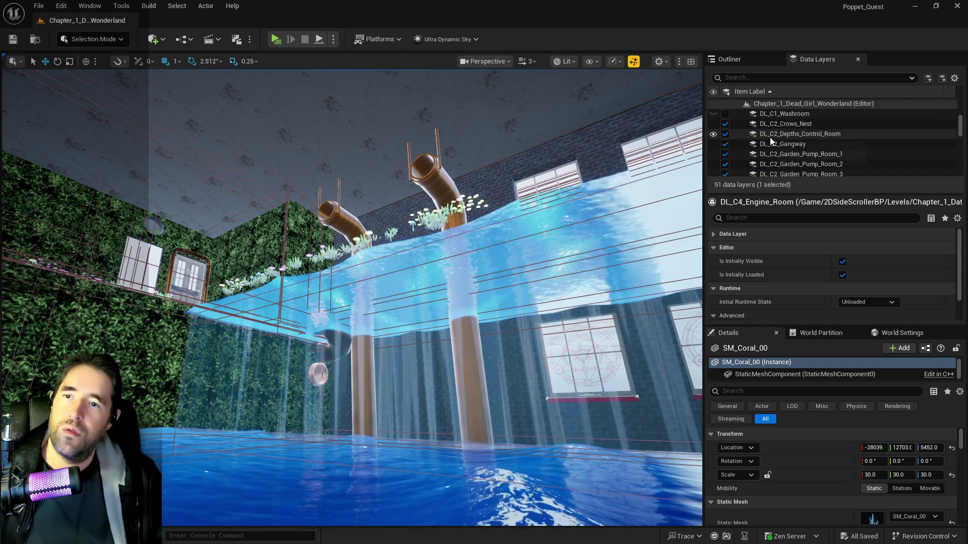
pyautogui.click(783, 127)
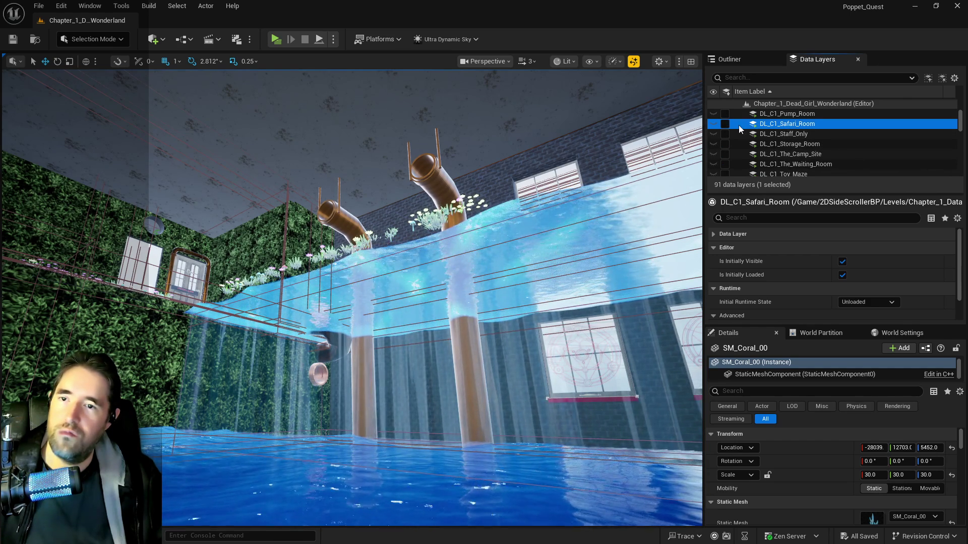
pyautogui.click(724, 123)
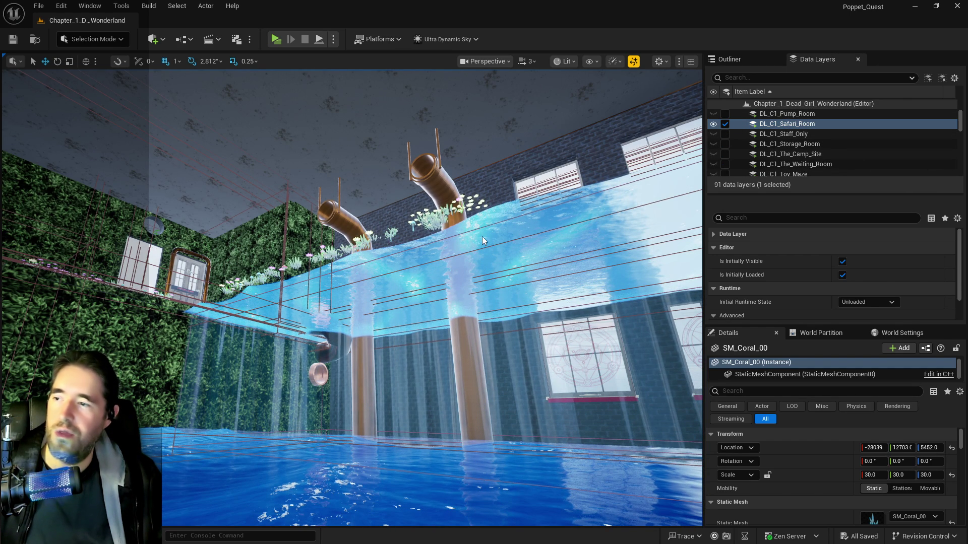
# Select SM_Indestructible_Pipe_Grate3 in the Safari Room and show it in the Outliner
pyautogui.moveTo(474, 250)
pyautogui.mouseDown()
pyautogui.moveTo(489, 201)
pyautogui.moveTo(387, 231)
pyautogui.moveTo(378, 211)
pyautogui.moveTo(358, 224)
pyautogui.mouseUp()
pyautogui.click(387, 230)
pyautogui.click(729, 59)
pyautogui.moveTo(500, 186)
pyautogui.mouseDown()
pyautogui.moveTo(474, 229)
pyautogui.moveTo(354, 287)
pyautogui.mouseUp()
# Paste the grate onto BP_Pipe_Spline21 and seat it in the pipe end at X -31997, Z 5929
pyautogui.rightClick(354, 287)
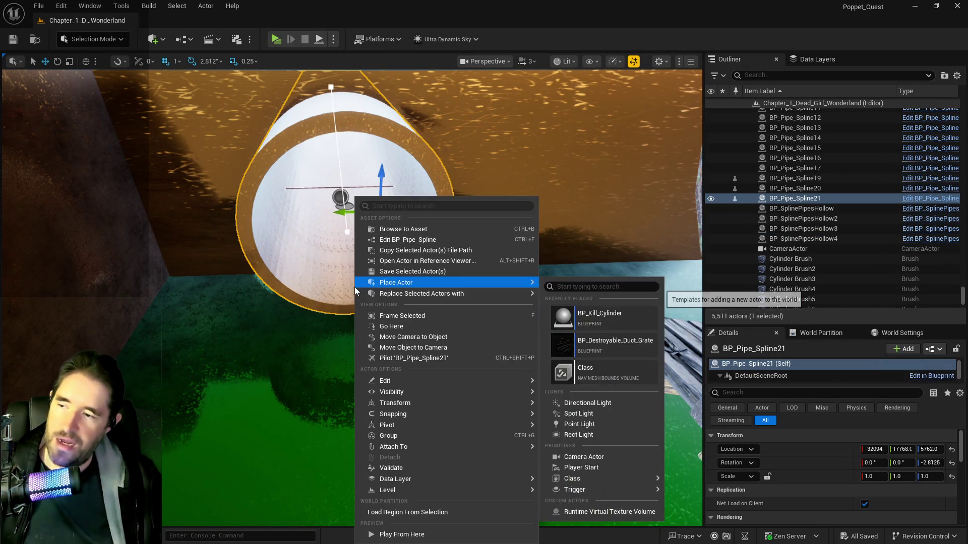
pyautogui.moveTo(425, 379)
pyautogui.click(604, 416)
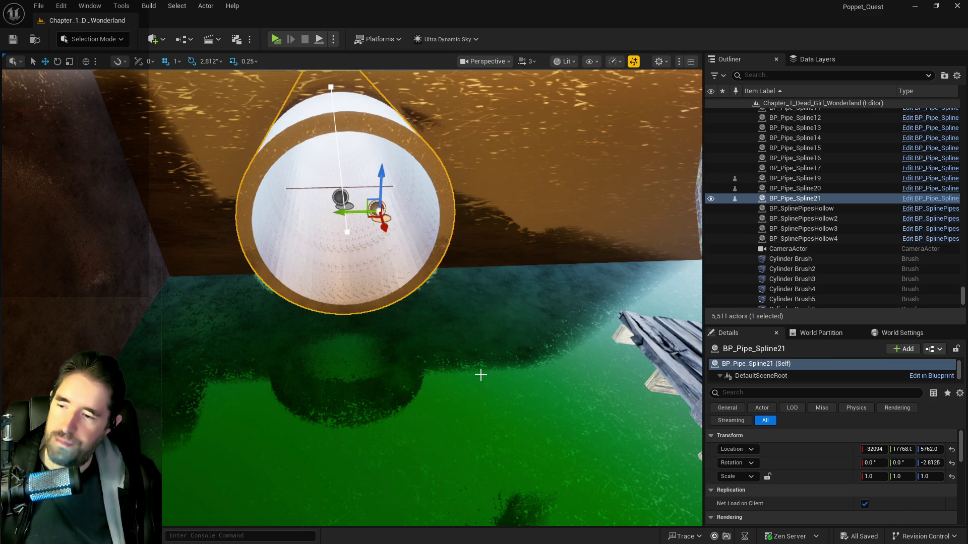
pyautogui.moveTo(354, 258); pyautogui.dragTo(357, 98)
pyautogui.moveTo(355, 148)
pyautogui.mouseDown()
pyautogui.moveTo(363, 166)
pyautogui.moveTo(341, 161)
pyautogui.moveTo(352, 168)
pyautogui.moveTo(348, 123)
pyautogui.mouseUp()
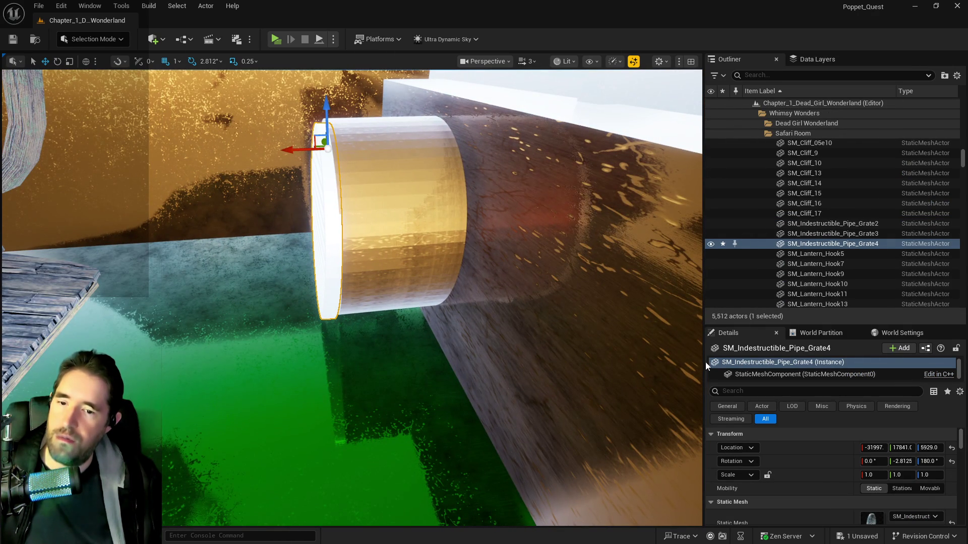
# Use Remove Selected Actor(s) from Selected Data Layer(s) on DL_C1_Safari_Room, then open the Edit menu
pyautogui.scroll(-3, 840, 464)
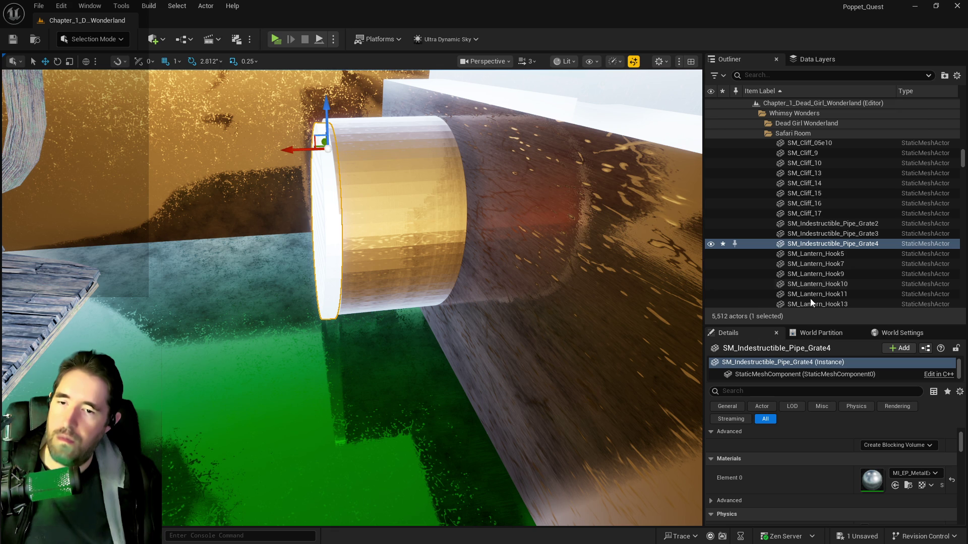
pyautogui.click(806, 61)
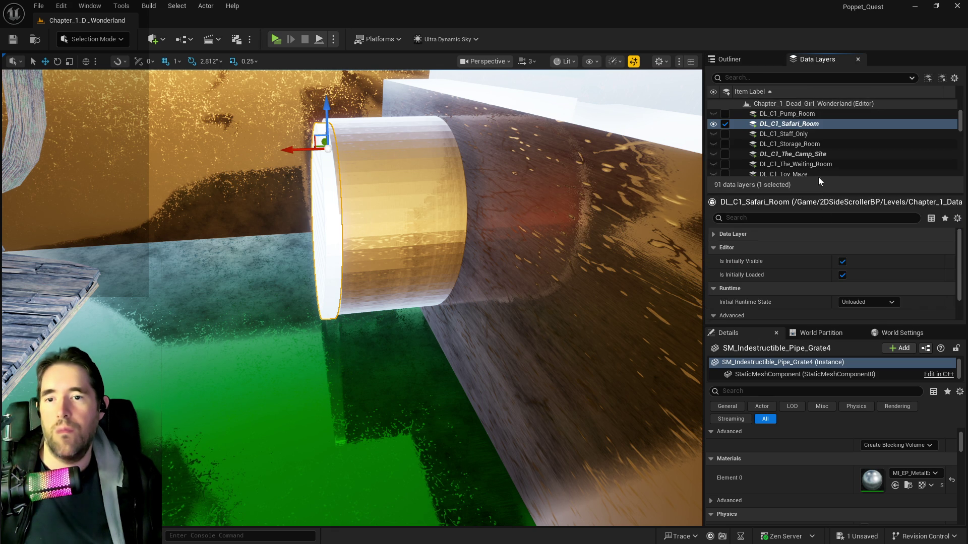
pyautogui.rightClick(783, 125)
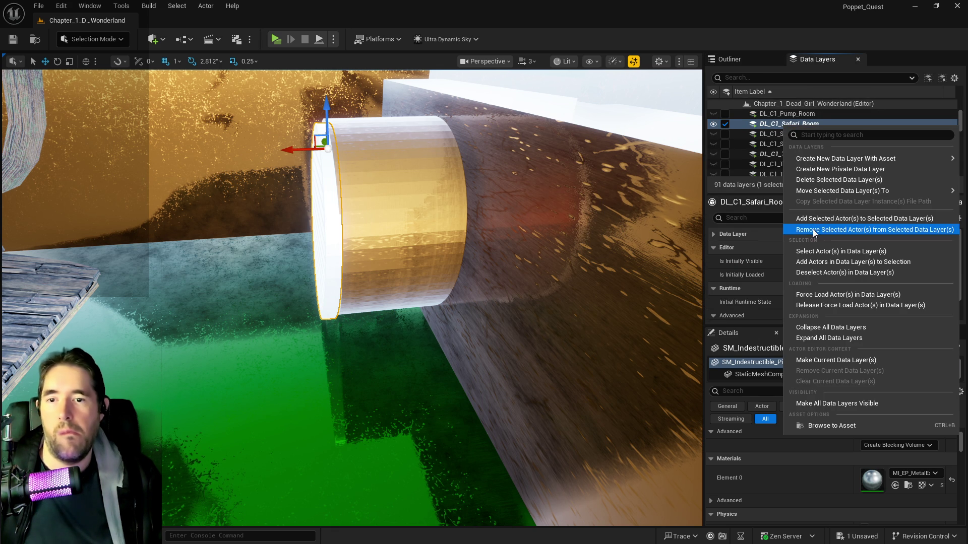
pyautogui.click(814, 230)
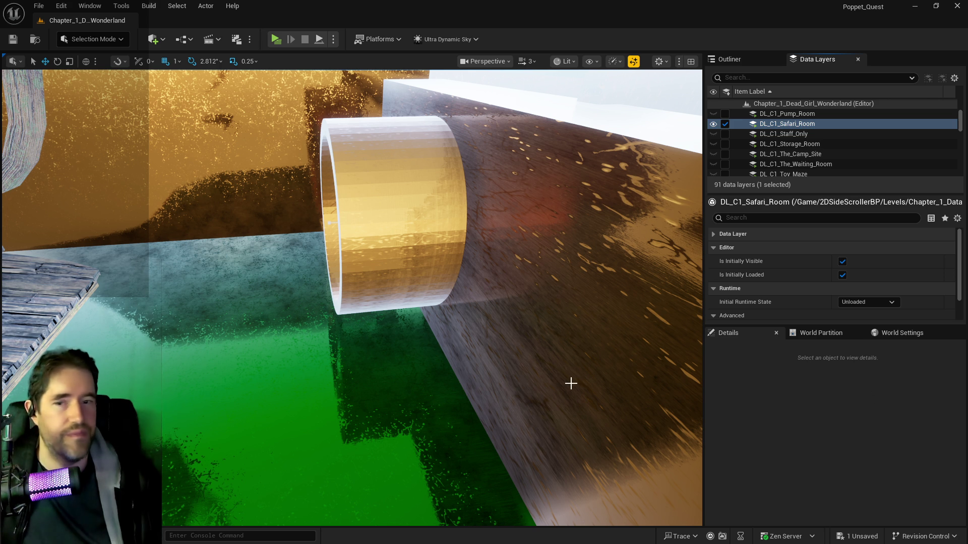
pyautogui.moveTo(571, 383)
pyautogui.mouseDown()
pyautogui.moveTo(565, 353)
pyautogui.moveTo(529, 338)
pyautogui.mouseUp()
pyautogui.click(61, 6)
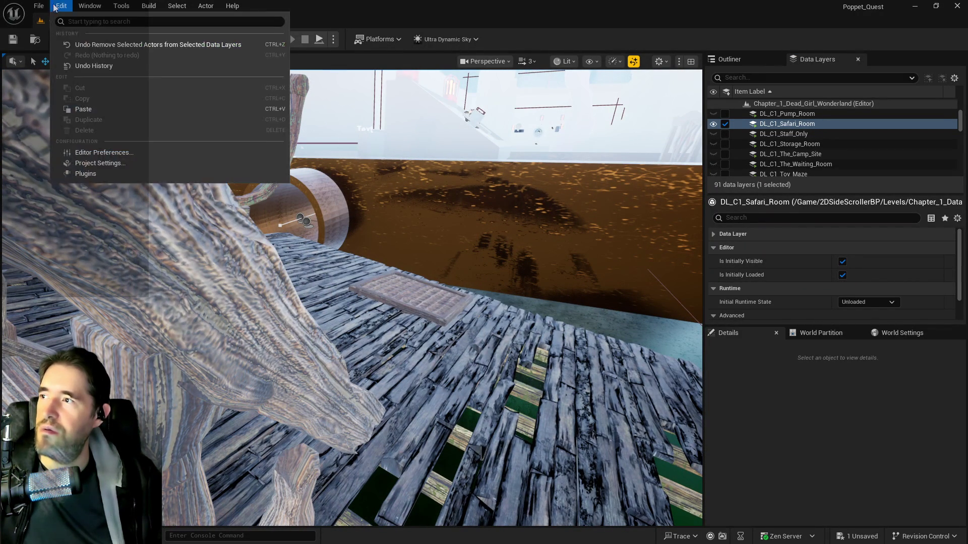
# Undo the data layer removal and open the DL_C1_The_Camp_Site layer's actions
pyautogui.click(89, 44)
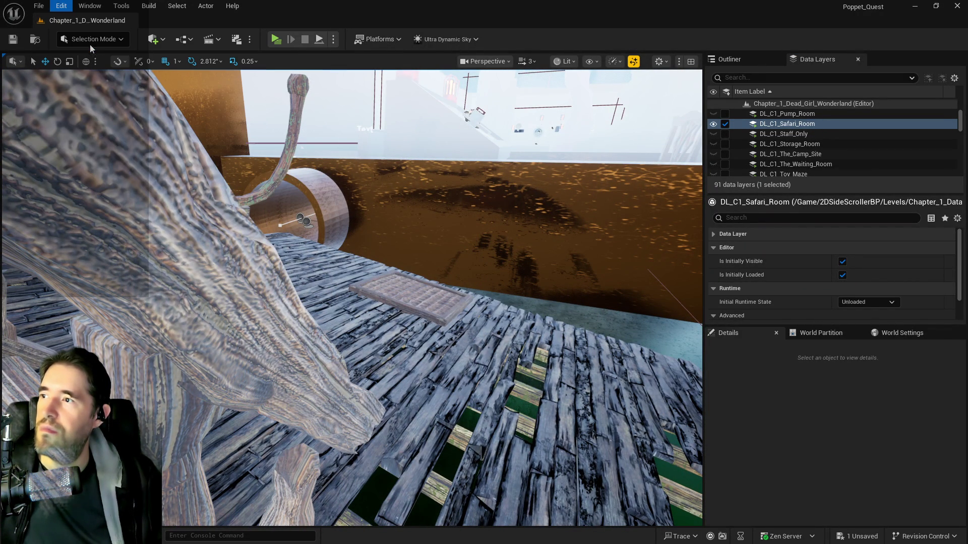
pyautogui.click(799, 155)
pyautogui.rightClick(799, 155)
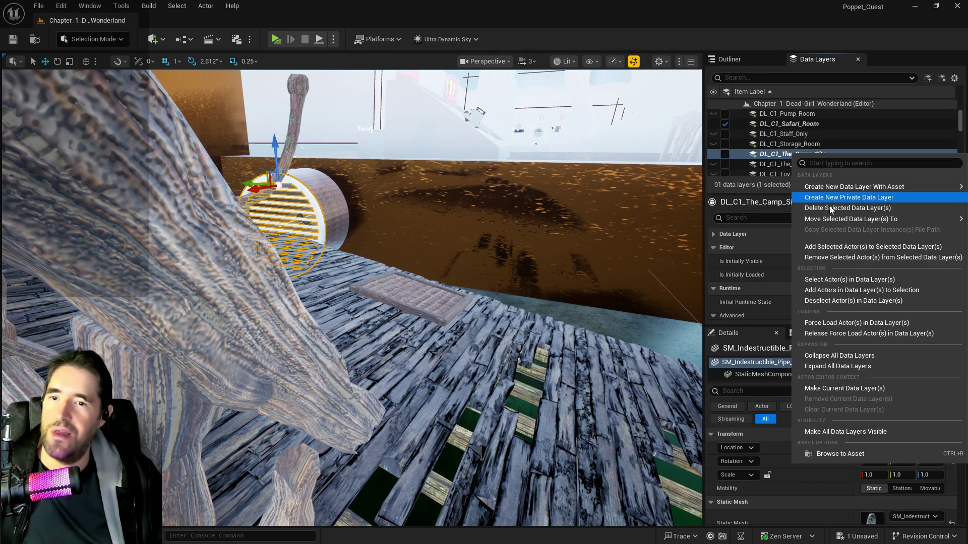
pyautogui.click(816, 257)
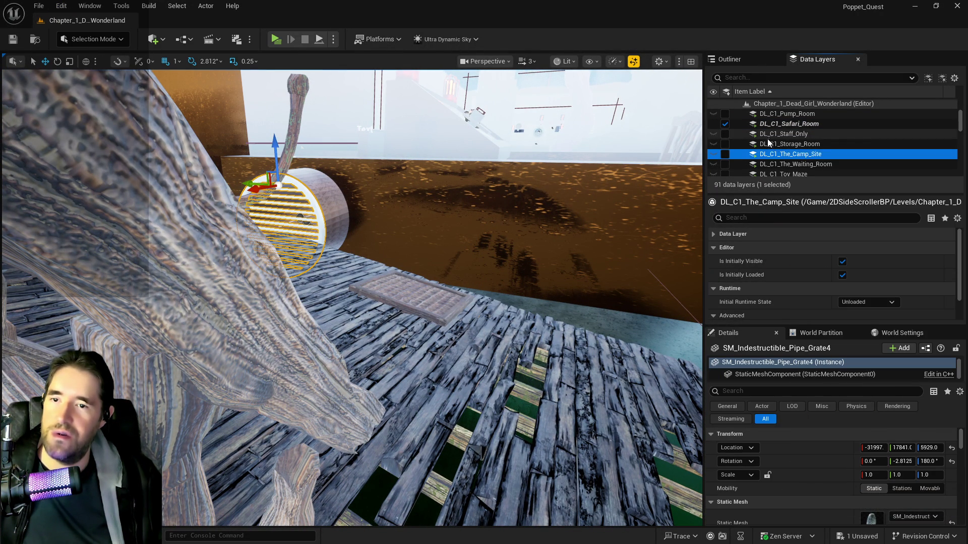
# Select DL_C2_The_Secret_Garden and DL_C2_The_Sunken_Depths and choose an option from their actions
pyautogui.scroll(2, 771, 141)
pyautogui.scroll(-5, 778, 154)
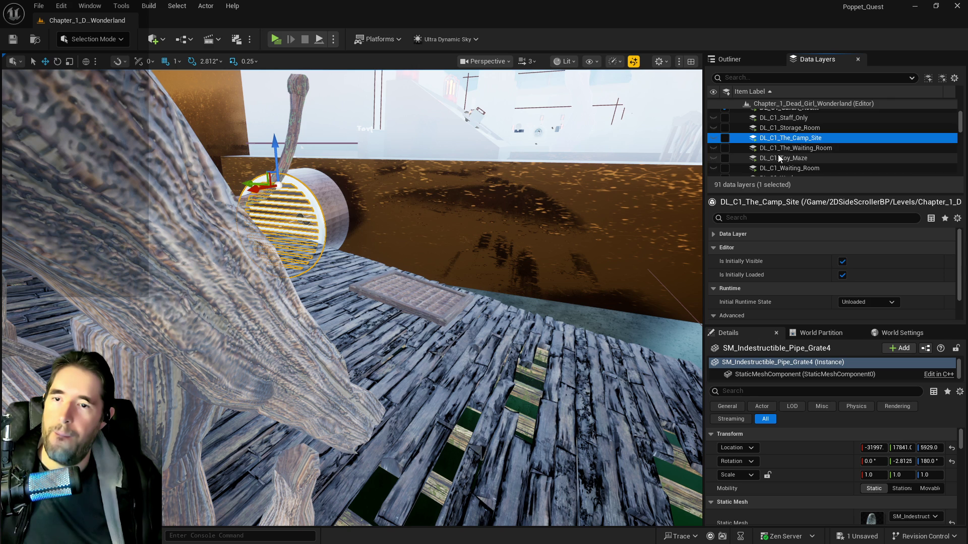
pyautogui.scroll(-5, 775, 159)
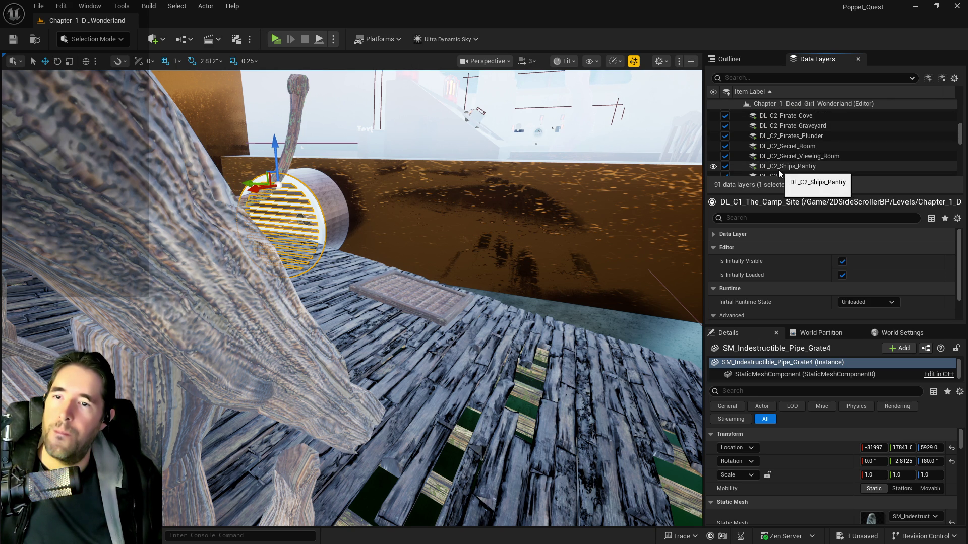
pyautogui.scroll(-3, 778, 169)
pyautogui.scroll(-2, 779, 163)
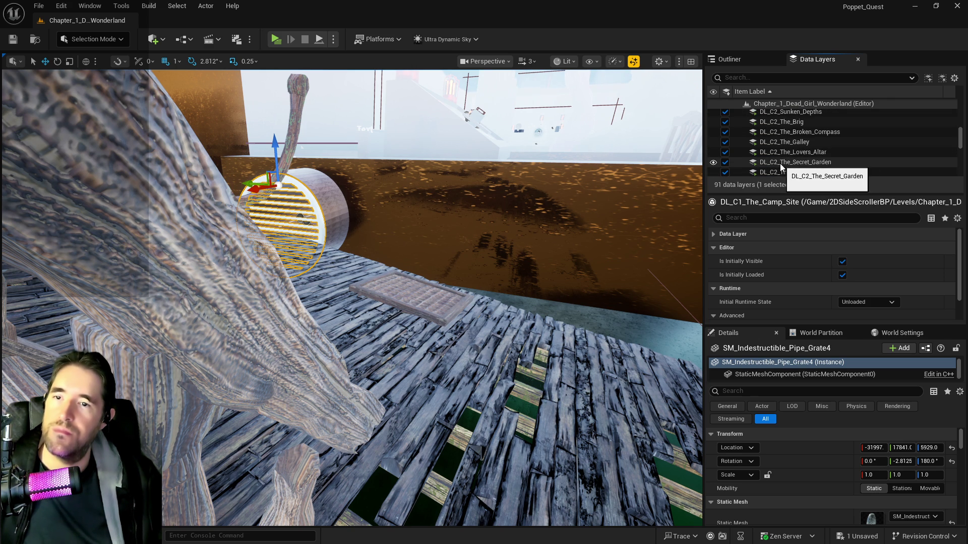
pyautogui.click(780, 165)
pyautogui.click(782, 172)
pyautogui.rightClick(782, 171)
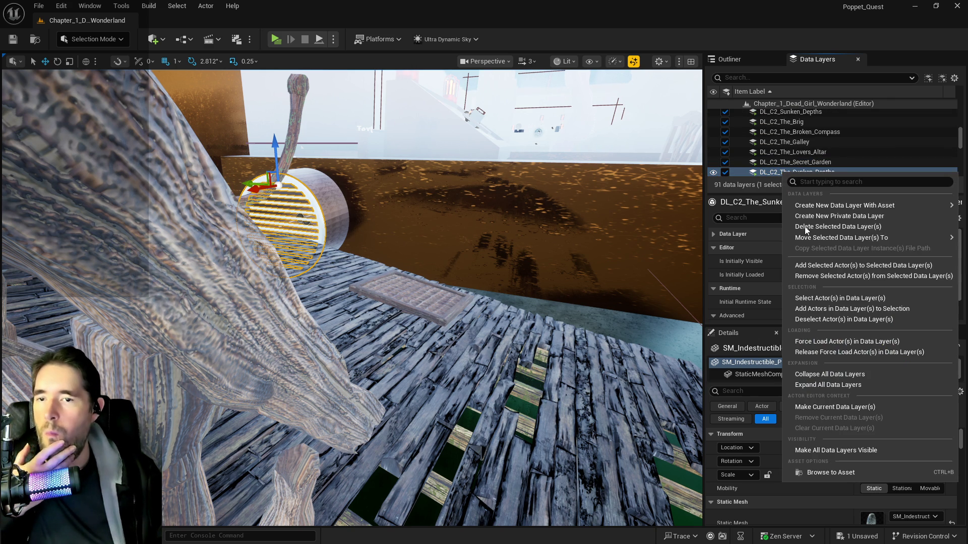
pyautogui.click(817, 266)
# Assign the grate to DL_C1_Safari_Room, nudge it up to Z 5935, and save
pyautogui.press('f')
pyautogui.scroll(5, 854, 132)
pyautogui.scroll(6, 850, 137)
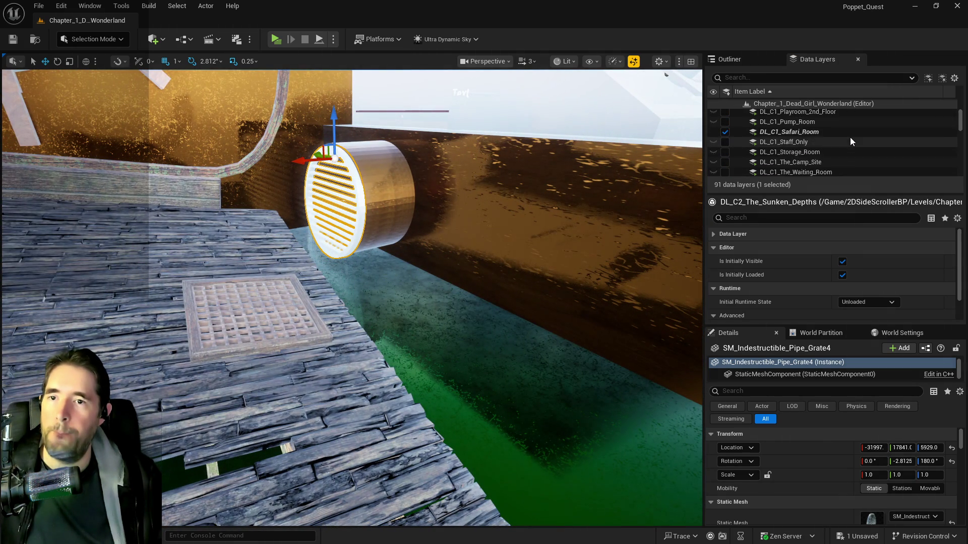
pyautogui.rightClick(806, 132)
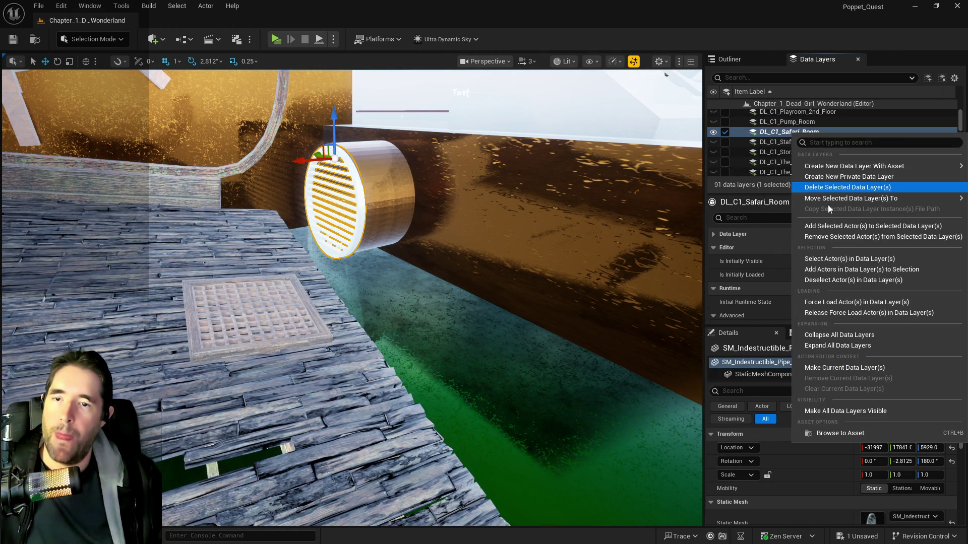
pyautogui.click(825, 233)
pyautogui.moveTo(403, 302); pyautogui.dragTo(383, 267)
pyautogui.moveTo(373, 98); pyautogui.dragTo(374, 93)
pyautogui.moveTo(383, 268)
pyautogui.mouseDown()
pyautogui.moveTo(363, 237)
pyautogui.moveTo(385, 134)
pyautogui.mouseUp()
pyautogui.hotkey('ctrl', 's')
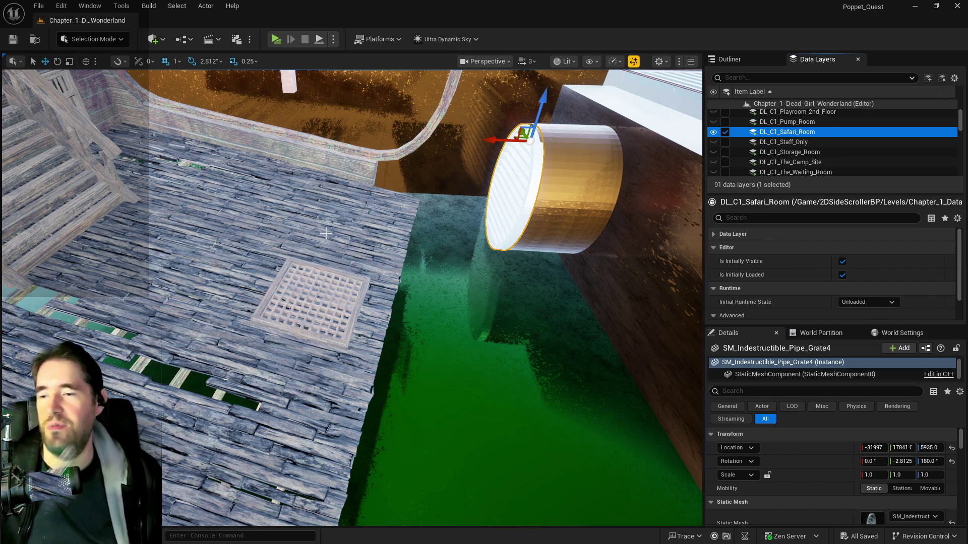
pyautogui.moveTo(324, 232)
pyautogui.mouseDown()
pyautogui.moveTo(308, 182)
pyautogui.moveTo(325, 189)
pyautogui.moveTo(249, 171)
pyautogui.moveTo(240, 181)
pyautogui.mouseUp()
# Select SM_Machinery_Room_Retainer_Wall3 and shift it into a new position
pyautogui.click(534, 212)
pyautogui.press('f')
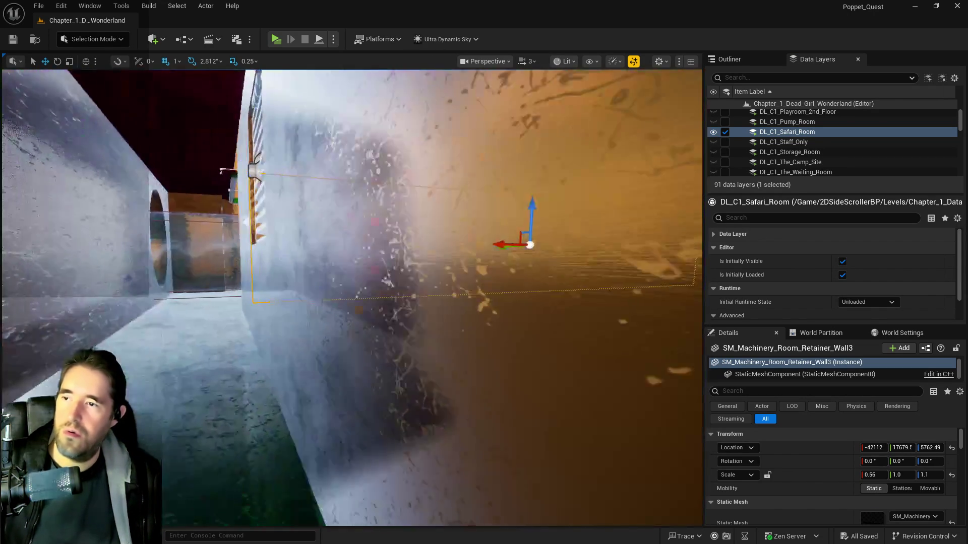
pyautogui.click(501, 246)
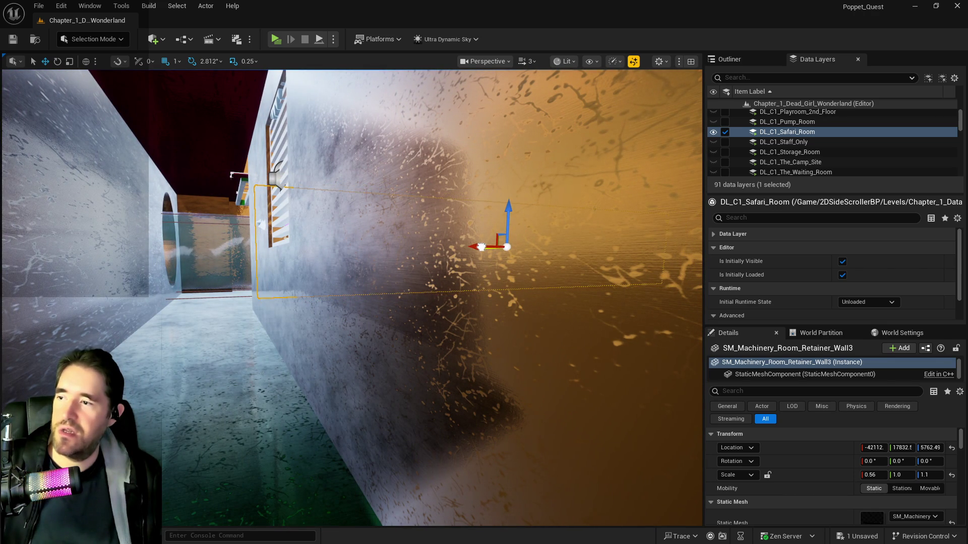
pyautogui.hotkey('ctrl', 'z')
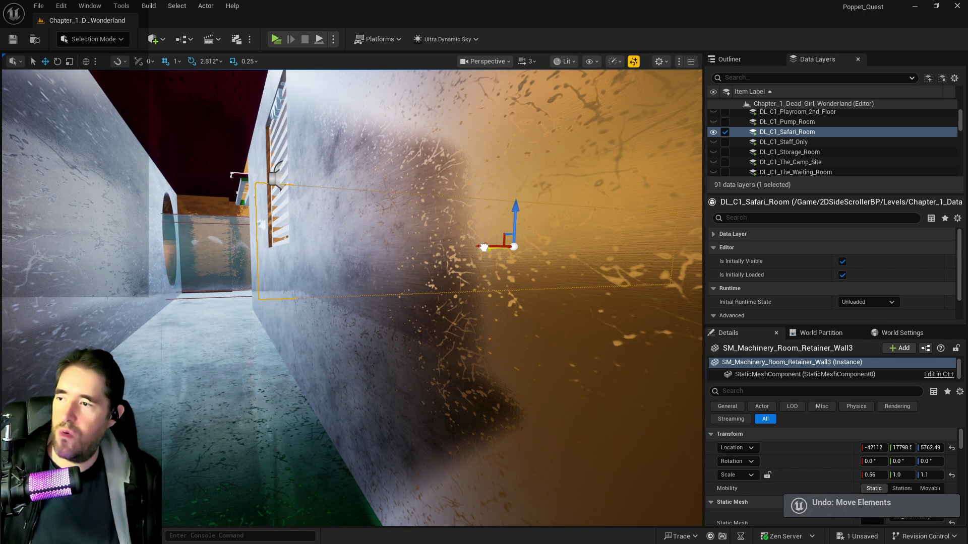
pyautogui.moveTo(483, 248)
pyautogui.mouseDown()
pyautogui.moveTo(501, 245)
pyautogui.moveTo(519, 222)
pyautogui.moveTo(523, 244)
pyautogui.moveTo(499, 245)
pyautogui.mouseUp()
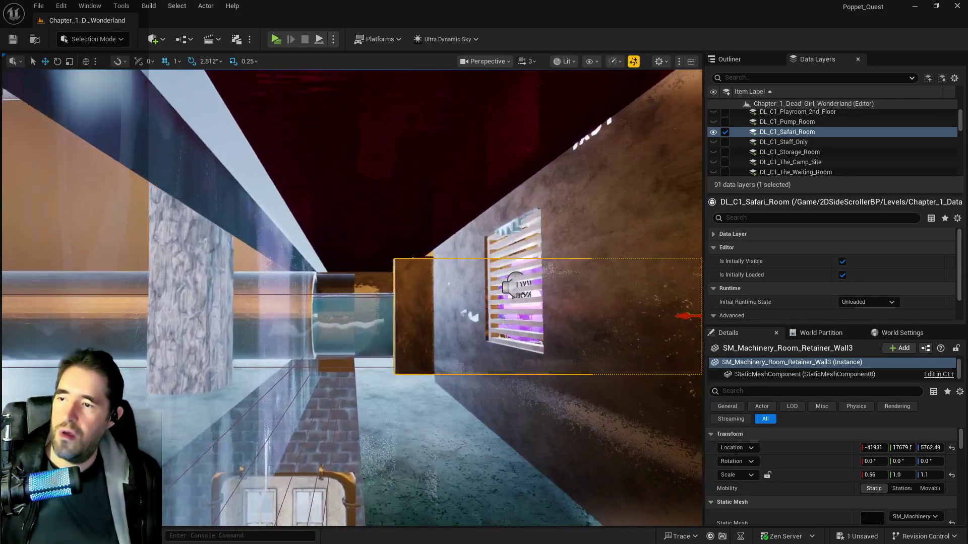
pyautogui.press('f')
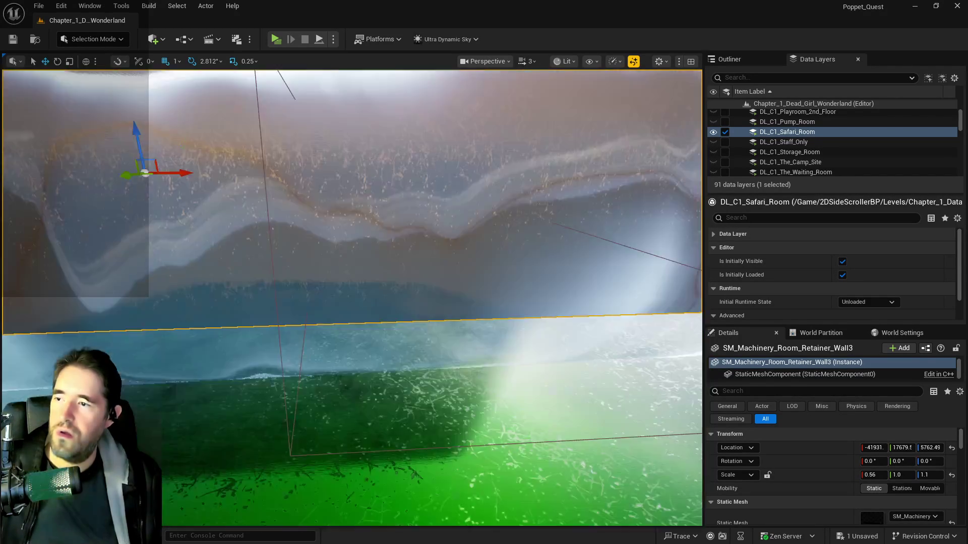
pyautogui.press('f')
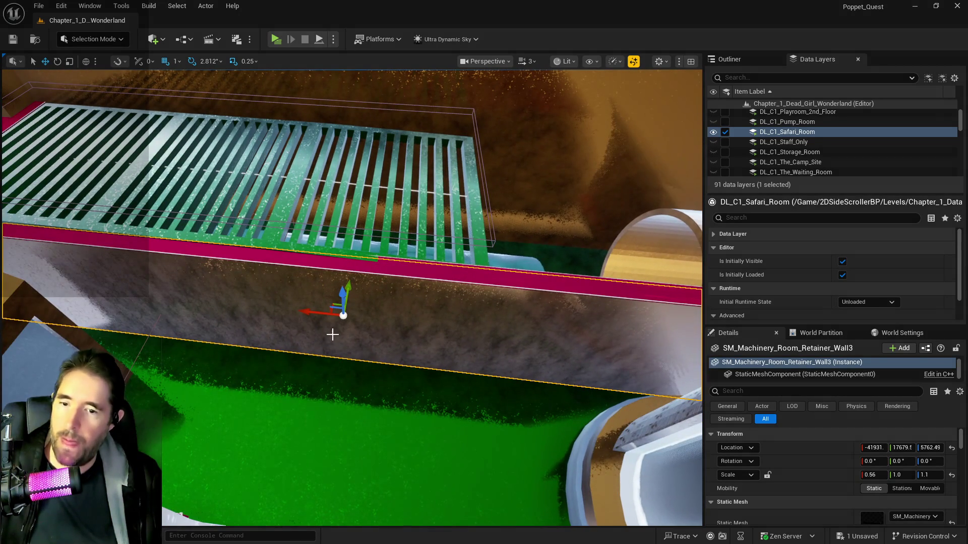
# Set the wall's X scale to 0.6, then refine it to 0.62
pyautogui.press('r')
pyautogui.click(877, 475)
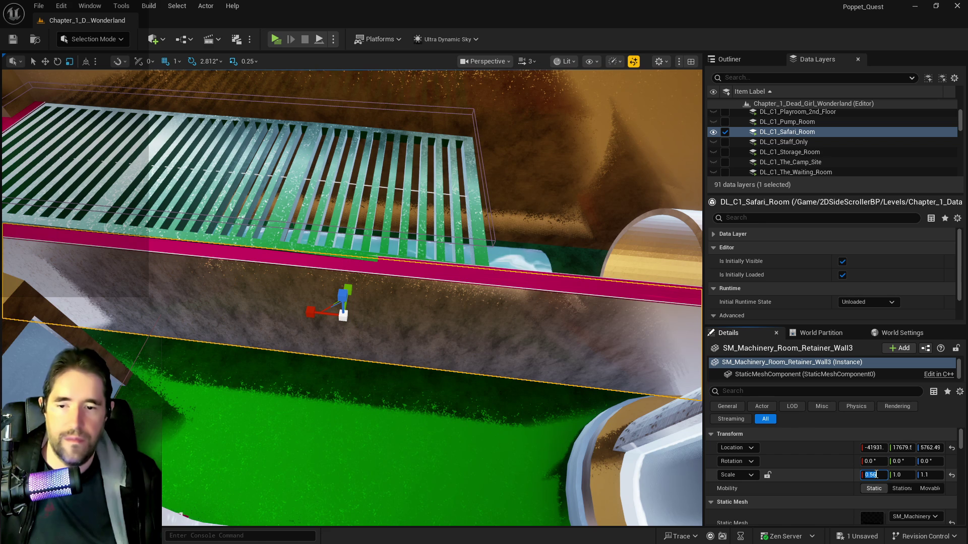
pyautogui.write('0.6')
pyautogui.press('Return')
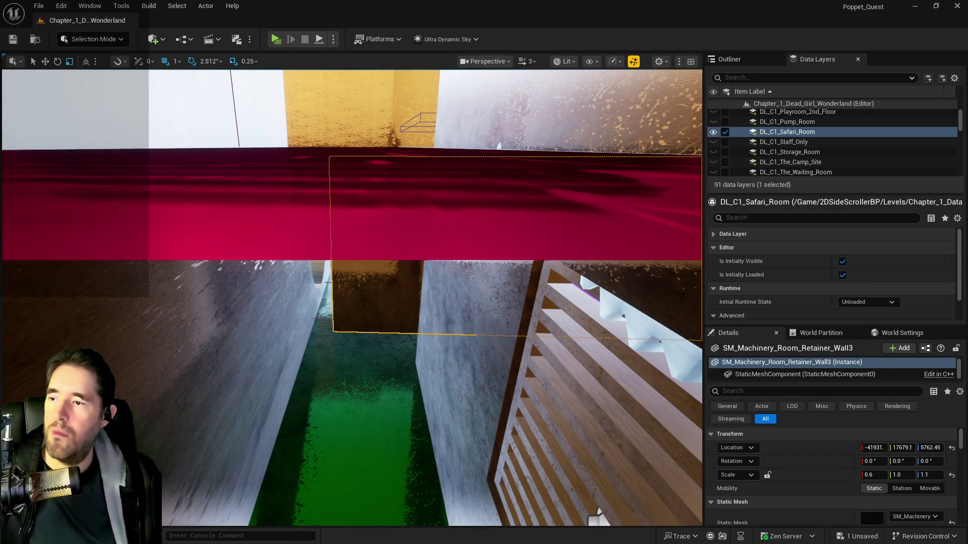
pyautogui.click(863, 475)
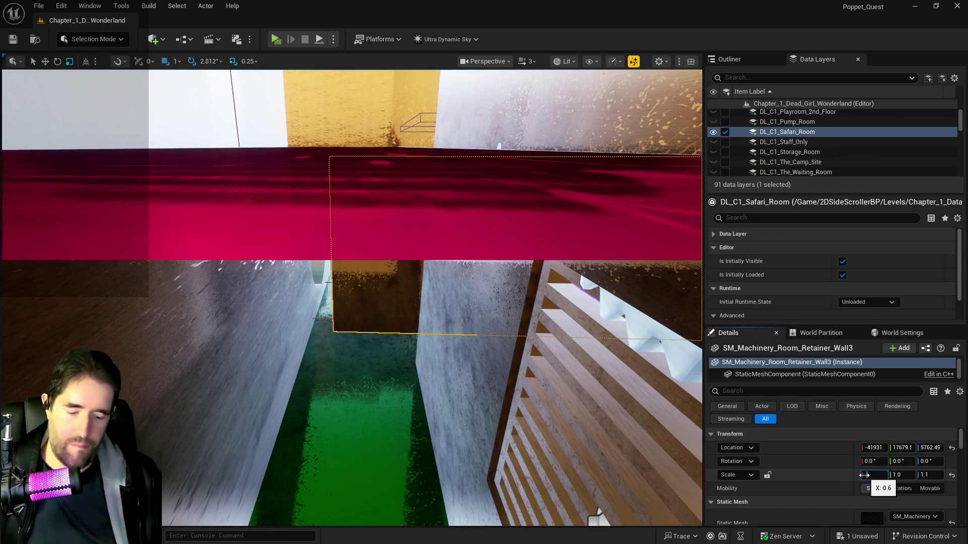
pyautogui.write('0.62')
pyautogui.press('Return')
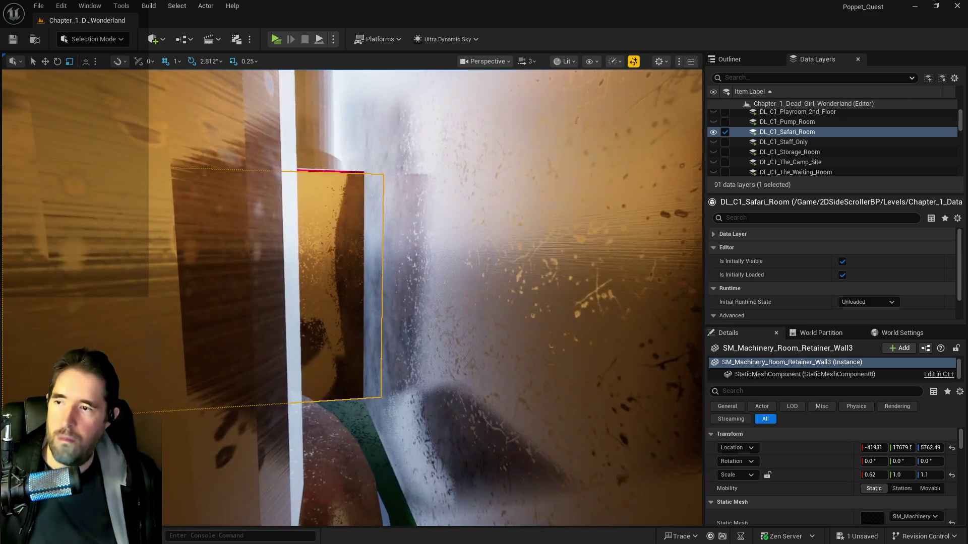
# Set the wall's Location X to -41900 and view it along the corridor
pyautogui.press('w')
pyautogui.click(874, 447)
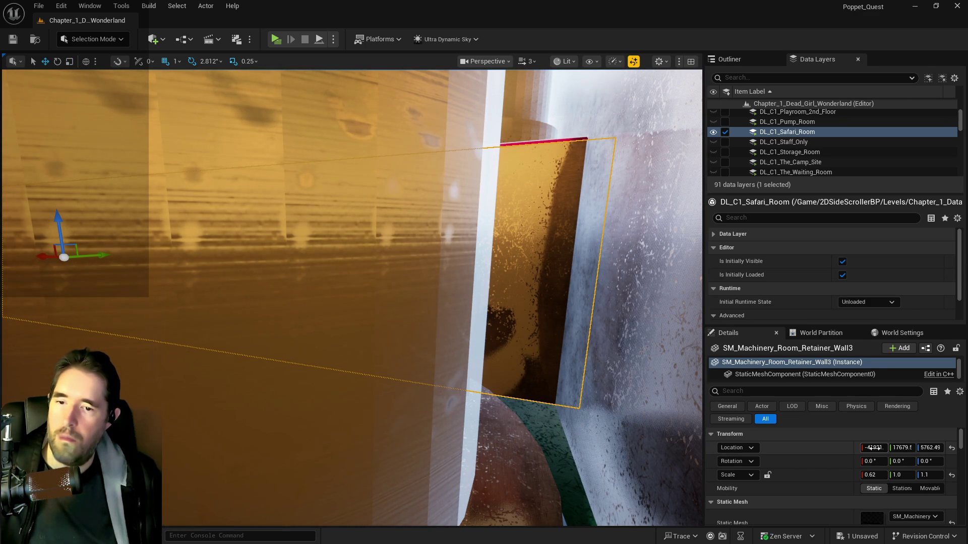
pyautogui.write('-41900')
pyautogui.press('Return')
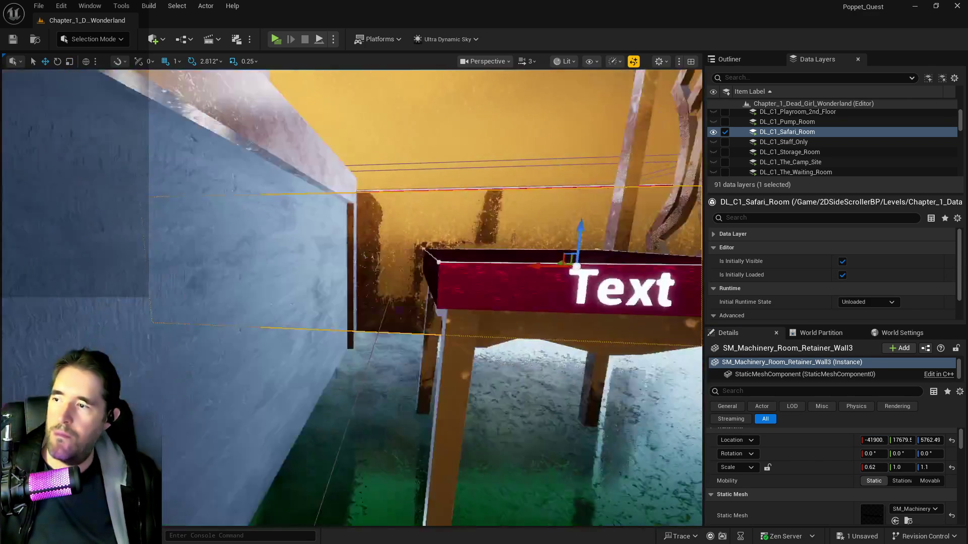
pyautogui.press('f')
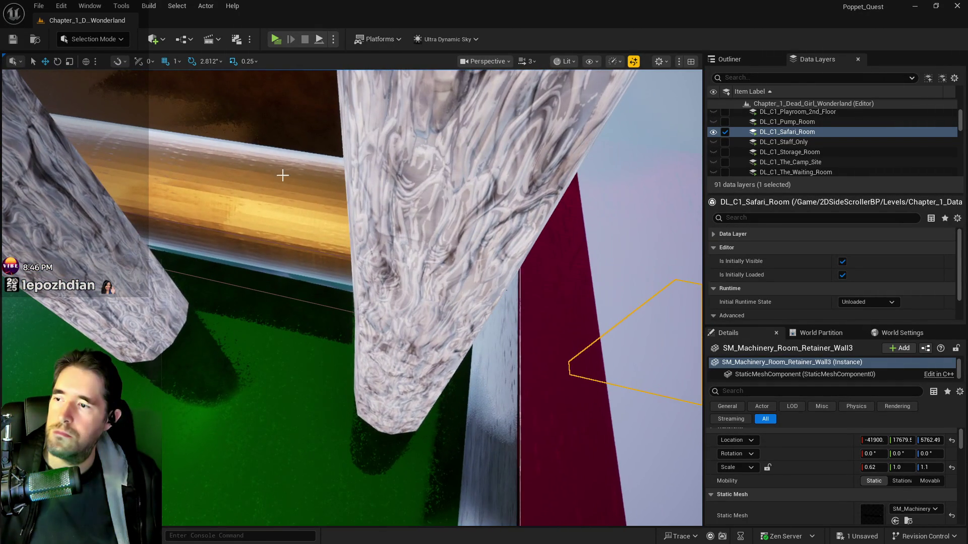
pyautogui.click(261, 179)
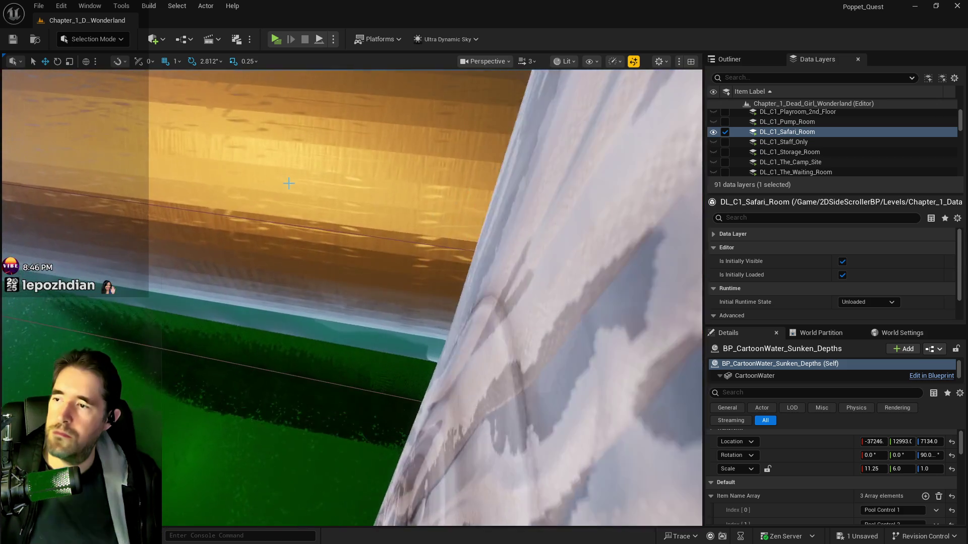
# Drag BP_Pipe_Spline19's end spline point over and past the grate, then fly back to check
pyautogui.click(262, 252)
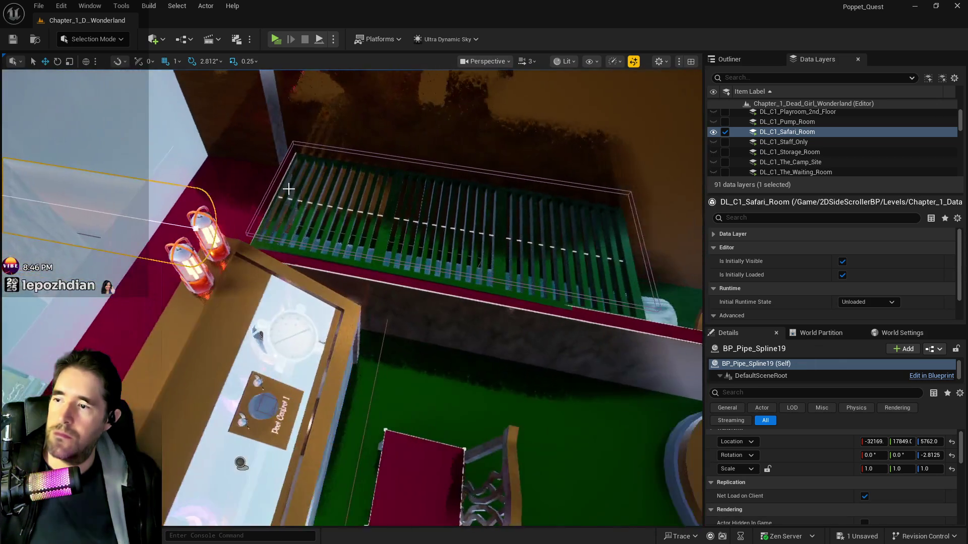
pyautogui.click(182, 227)
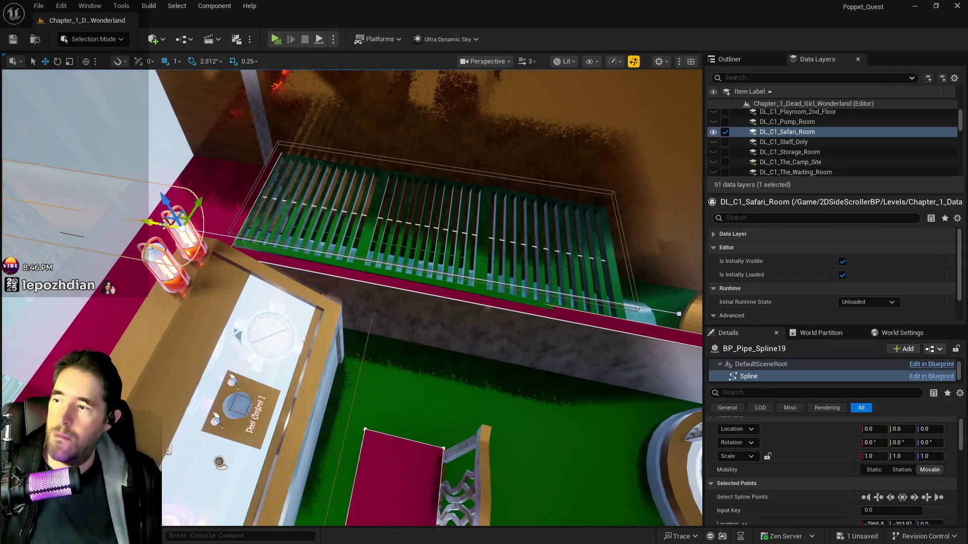
pyautogui.moveTo(165, 224); pyautogui.dragTo(298, 241)
pyautogui.moveTo(456, 254)
pyautogui.mouseDown()
pyautogui.moveTo(492, 303)
pyautogui.moveTo(627, 292)
pyautogui.moveTo(695, 147)
pyautogui.mouseUp()
pyautogui.moveTo(489, 303); pyautogui.dragTo(489, 303)
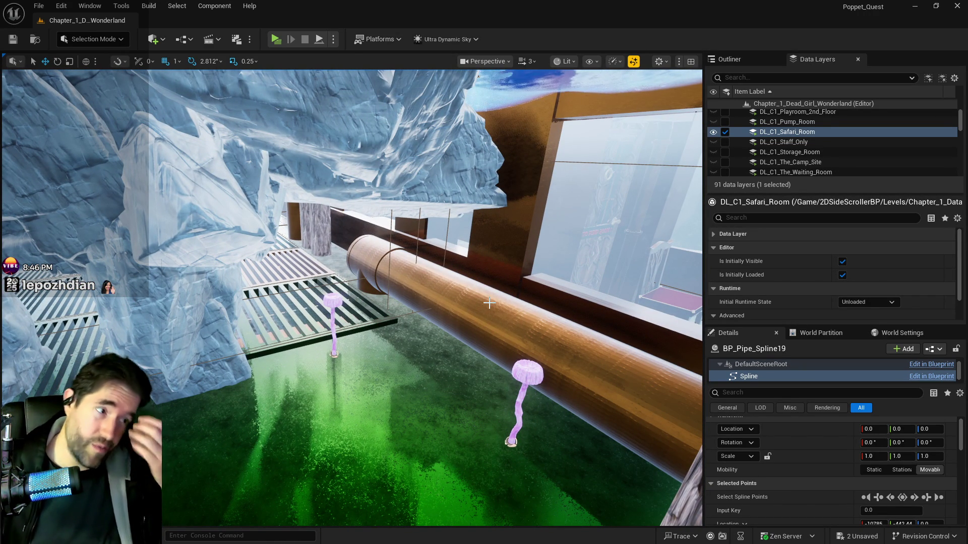
pyautogui.scroll(5, 504, 315)
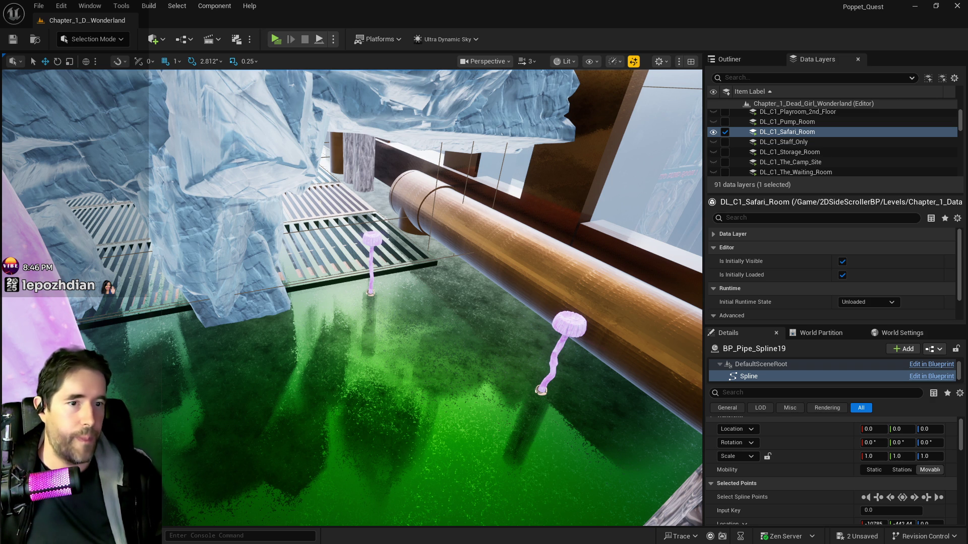
# Open Premium then Analytics in the X browser tab, and drag the browser aside
pyautogui.hotkey('alt', 'Tab')
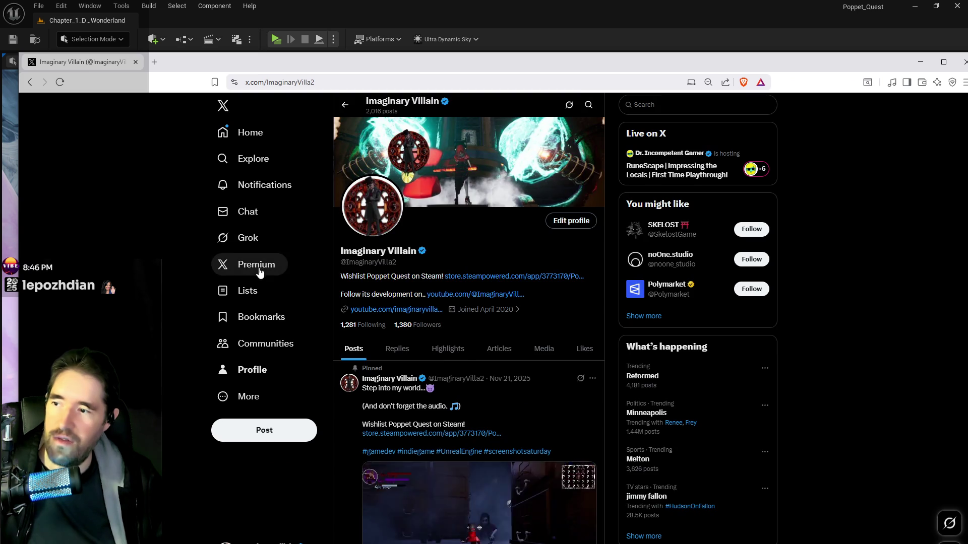
pyautogui.click(254, 264)
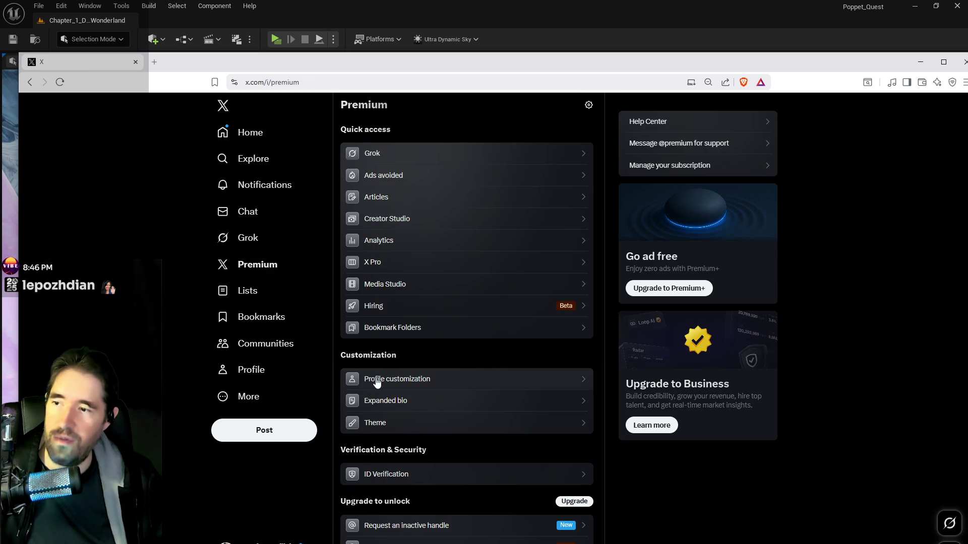
pyautogui.click(407, 242)
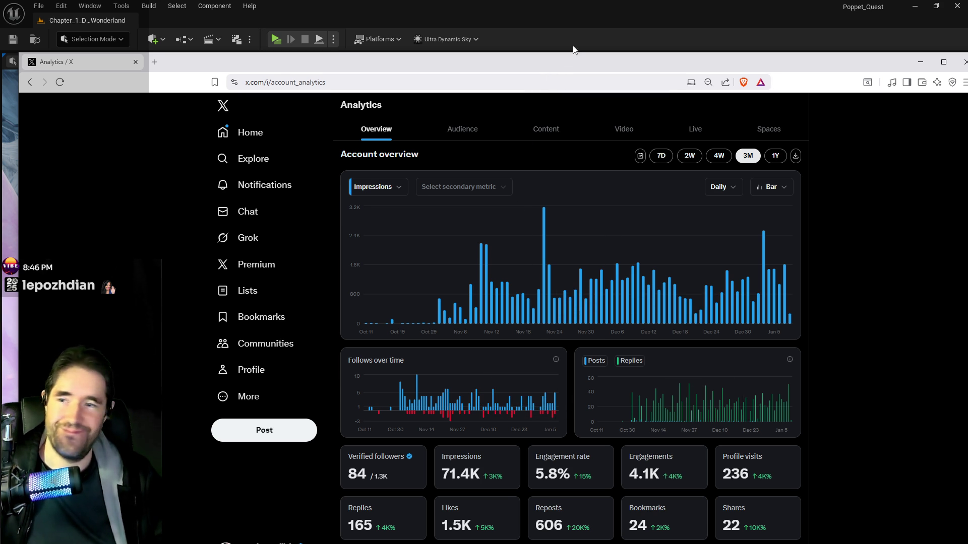
pyautogui.moveTo(555, 61)
pyautogui.mouseDown()
pyautogui.moveTo(610, 66)
pyautogui.moveTo(967, 151)
pyautogui.mouseUp()
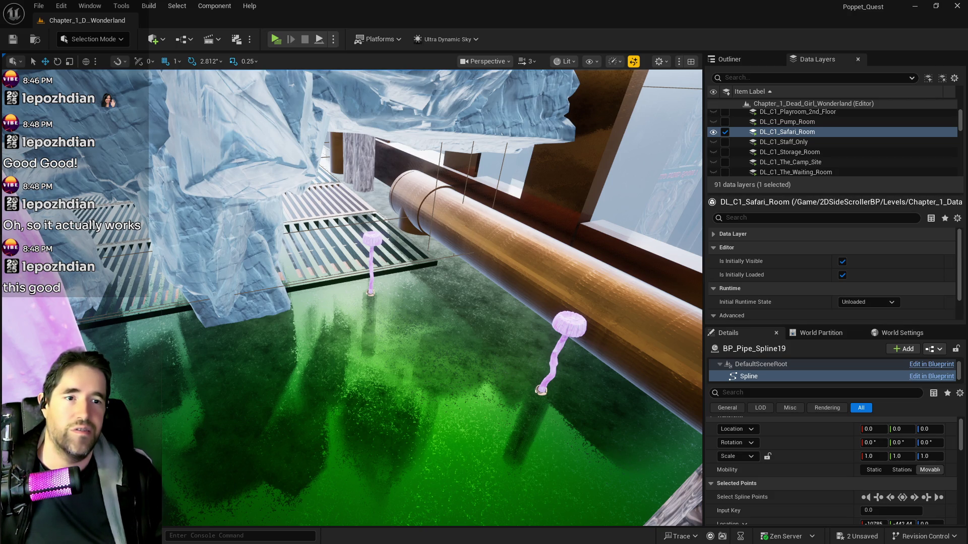
# Move the X account analytics window back over the Unreal editor, showing 71.5K impressions over 3 months
pyautogui.moveTo(967, 108)
pyautogui.mouseDown()
pyautogui.moveTo(403, 108)
pyautogui.moveTo(164, 78)
pyautogui.mouseUp()
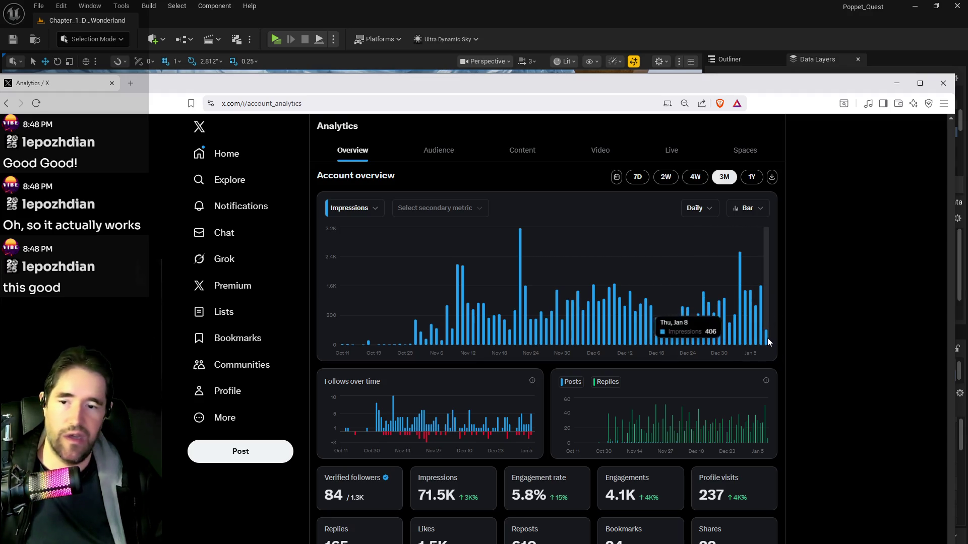
# Review the 3-month impressions chart, raise the browser window slightly, then return to the Unreal Editor
pyautogui.moveTo(731, 337)
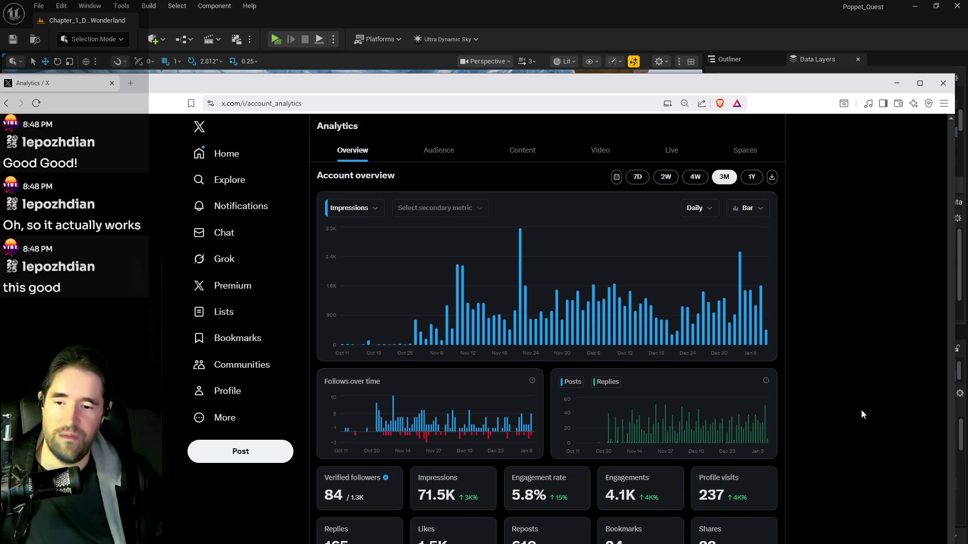
pyautogui.moveTo(780, 87); pyautogui.dragTo(783, 50)
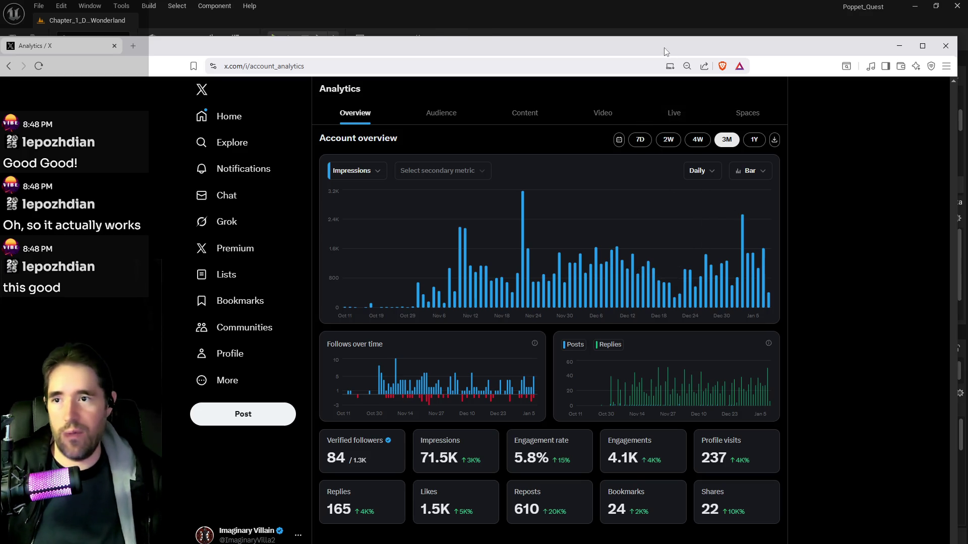
pyautogui.hotkey('alt', 'Tab')
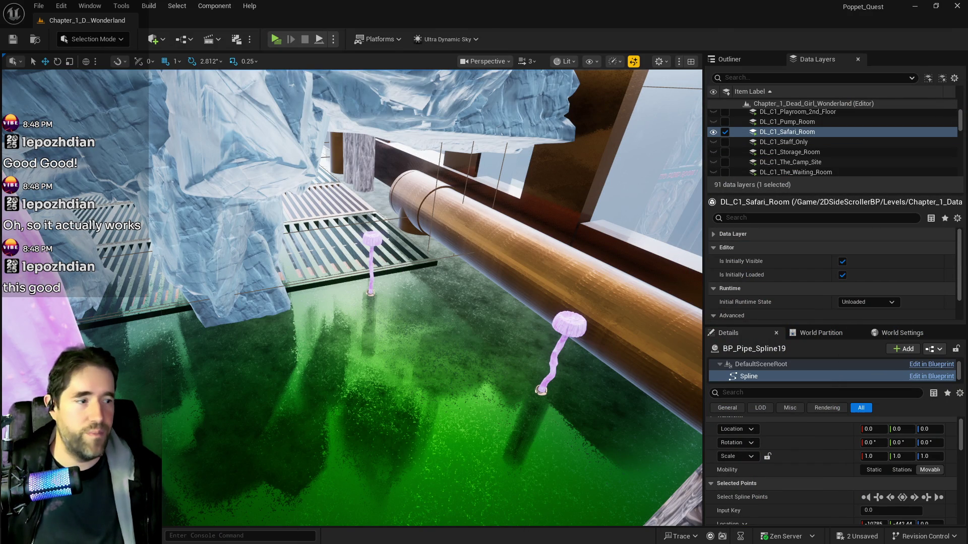
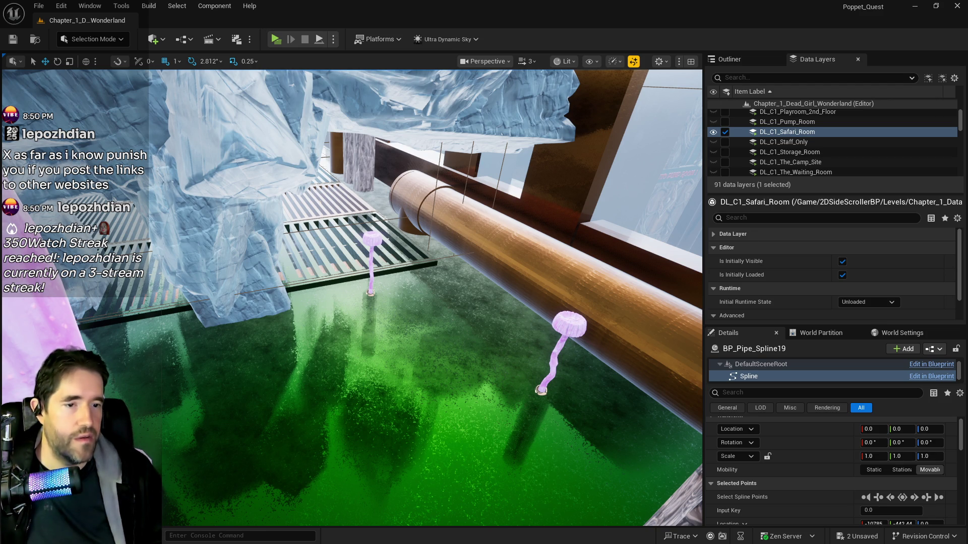
# Bring the browser with the pinned Poppet Quest X post to the front, maximized
pyautogui.hotkey('alt', 'Tab')
pyautogui.press('super+Up')
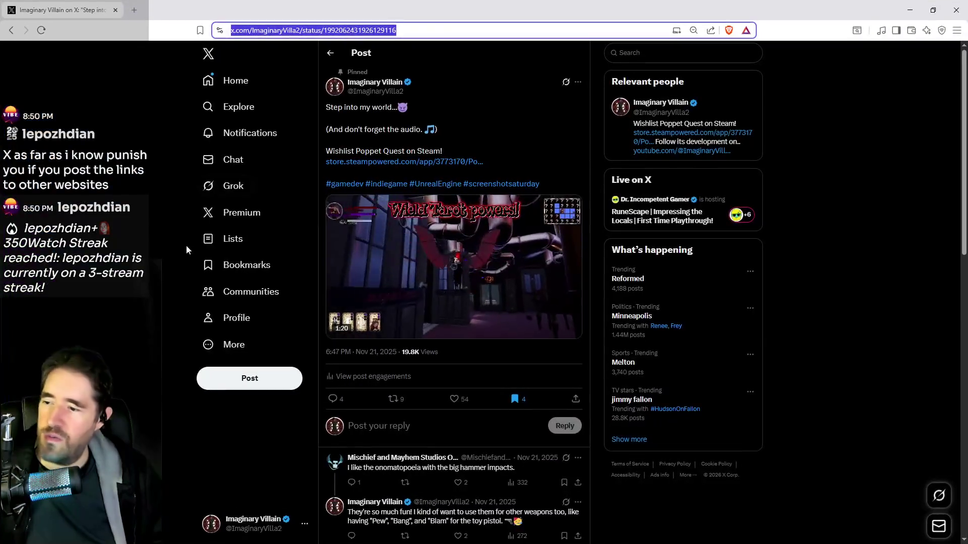
# Find the Nov 25 Poppet Quest wishlist post on the profile and view its analytics (122 impressions)
pyautogui.click(247, 327)
pyautogui.scroll(-10, 401, 401)
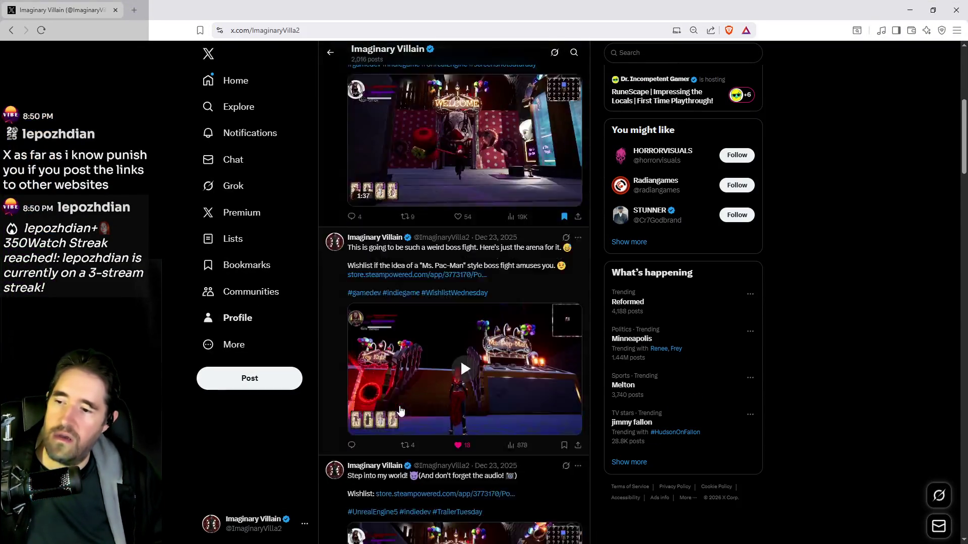
pyautogui.scroll(-8, 401, 402)
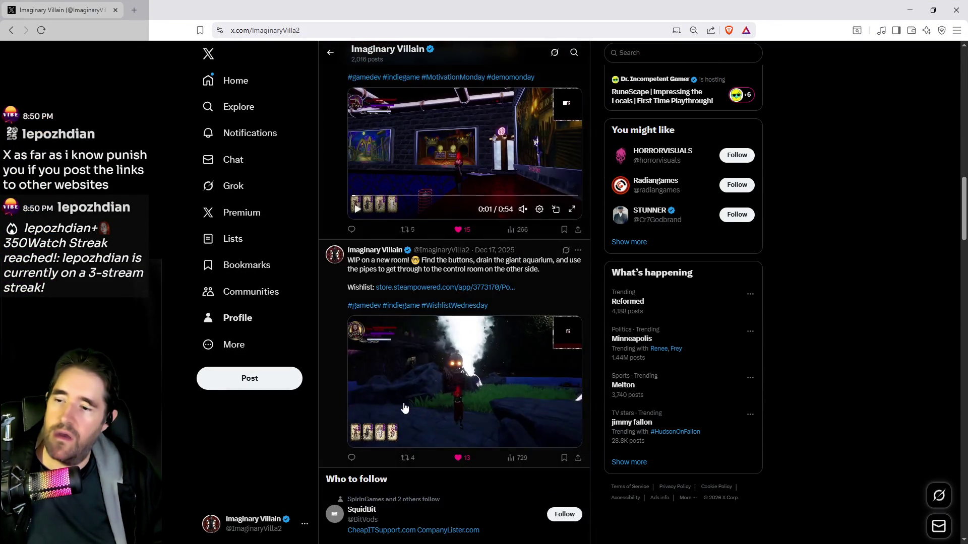
pyautogui.scroll(-10, 405, 403)
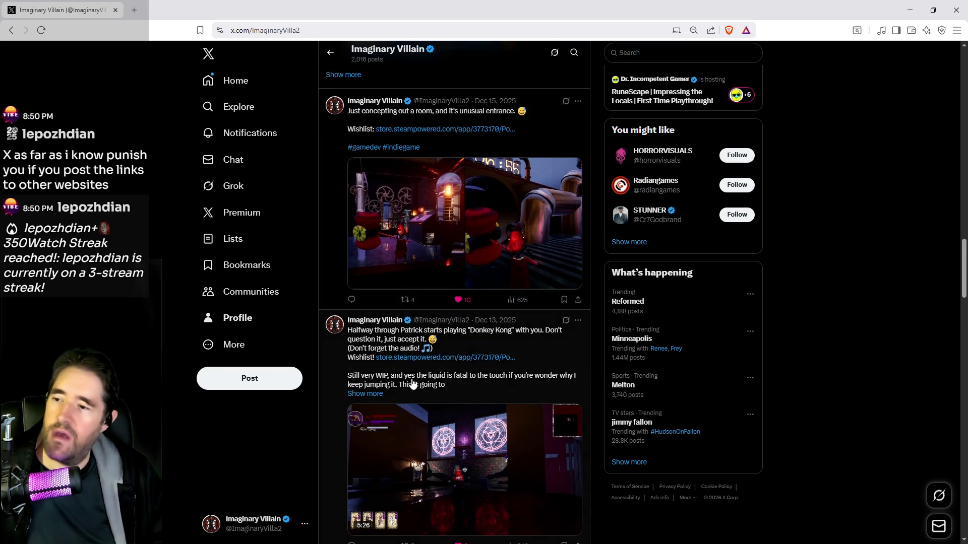
pyautogui.scroll(-12, 422, 363)
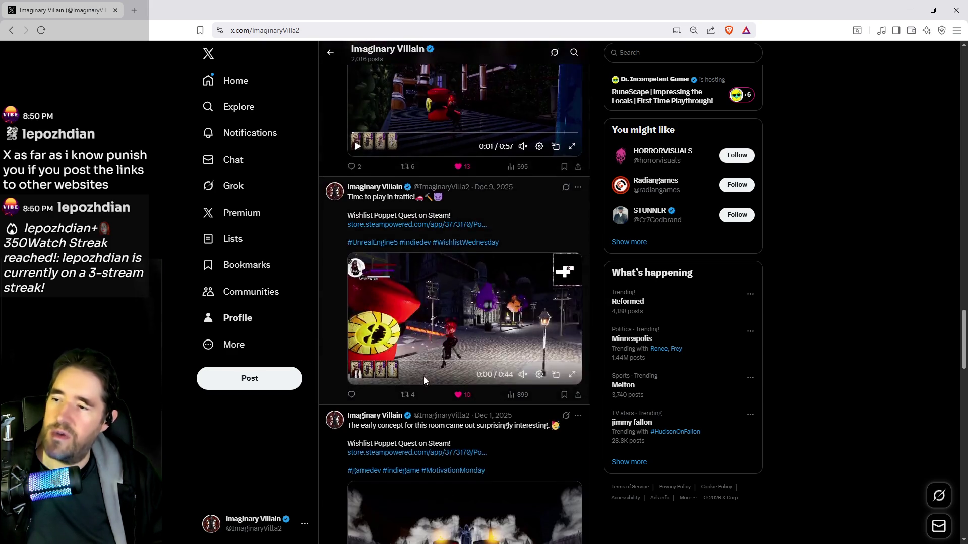
pyautogui.scroll(-15, 425, 382)
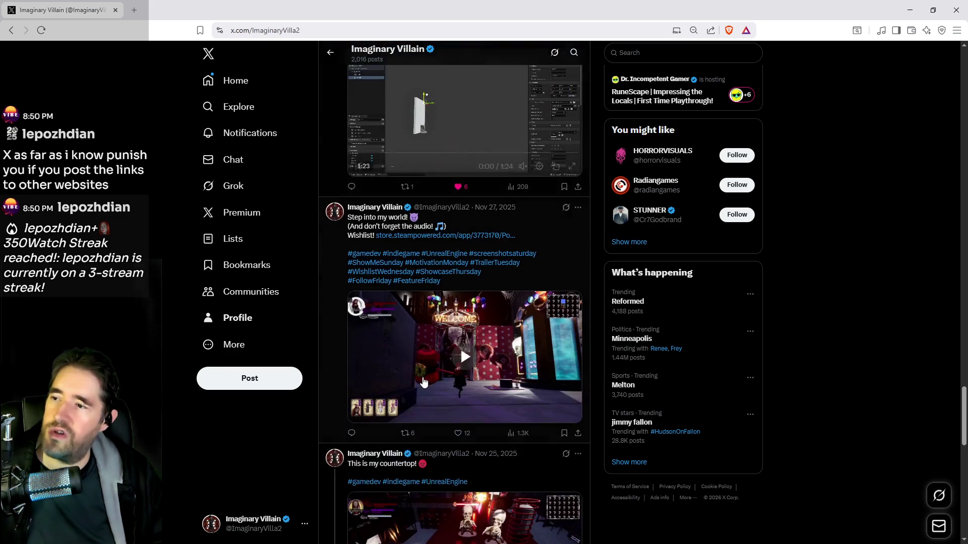
pyautogui.scroll(-8, 422, 383)
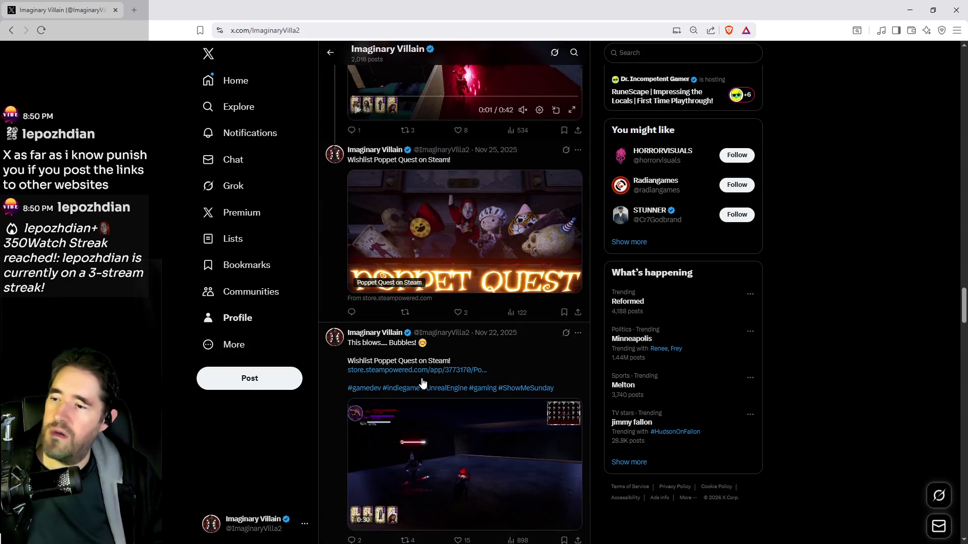
pyautogui.scroll(3, 433, 352)
pyautogui.scroll(1, 499, 181)
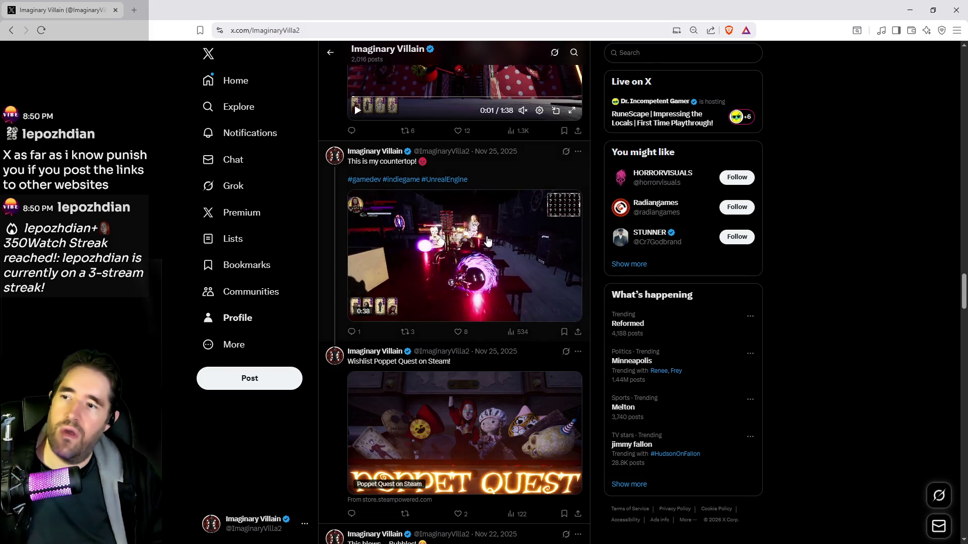
pyautogui.scroll(-2, 534, 464)
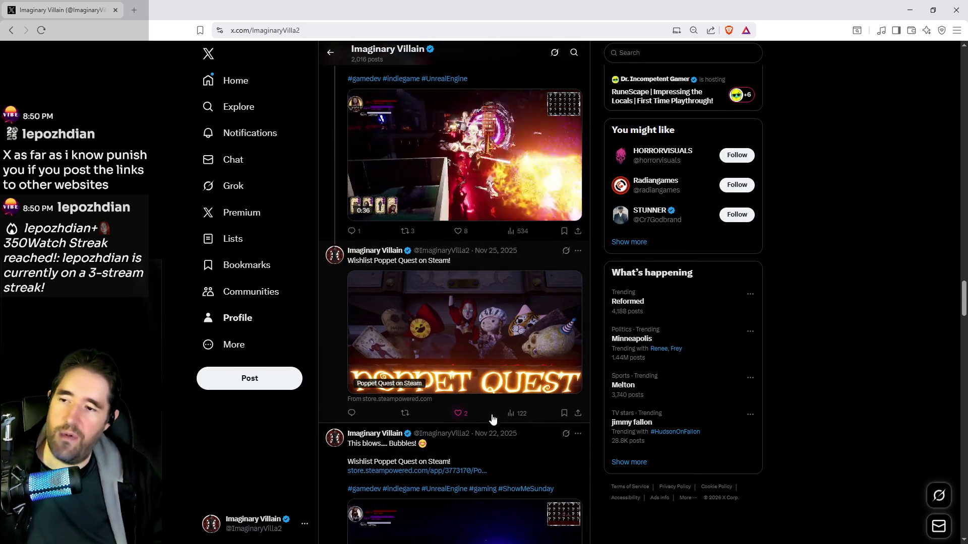
pyautogui.click(519, 422)
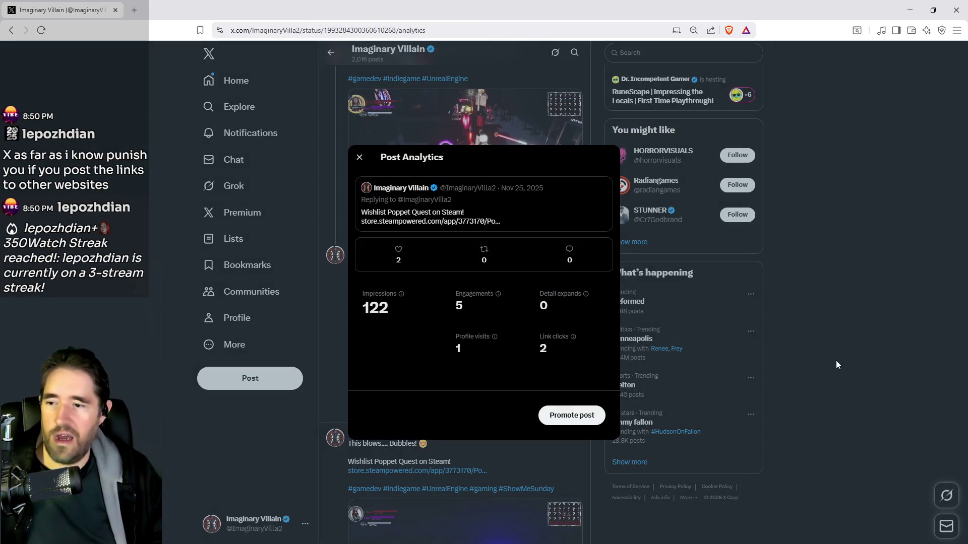
# Close the Poppet Quest analytics, review the countertop video post's analytics, then close them
pyautogui.press('Escape')
pyautogui.click(519, 210)
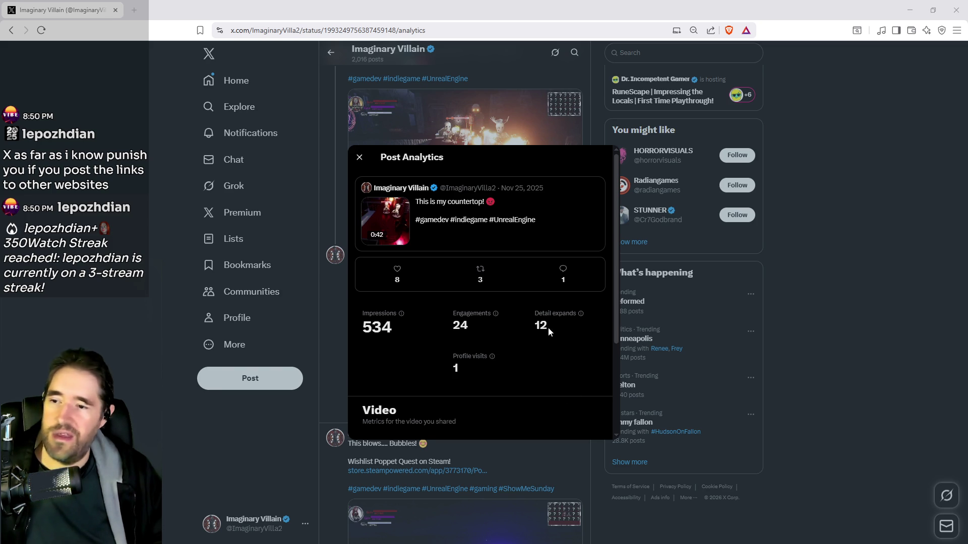
pyautogui.click(849, 374)
pyautogui.scroll(-5, 482, 447)
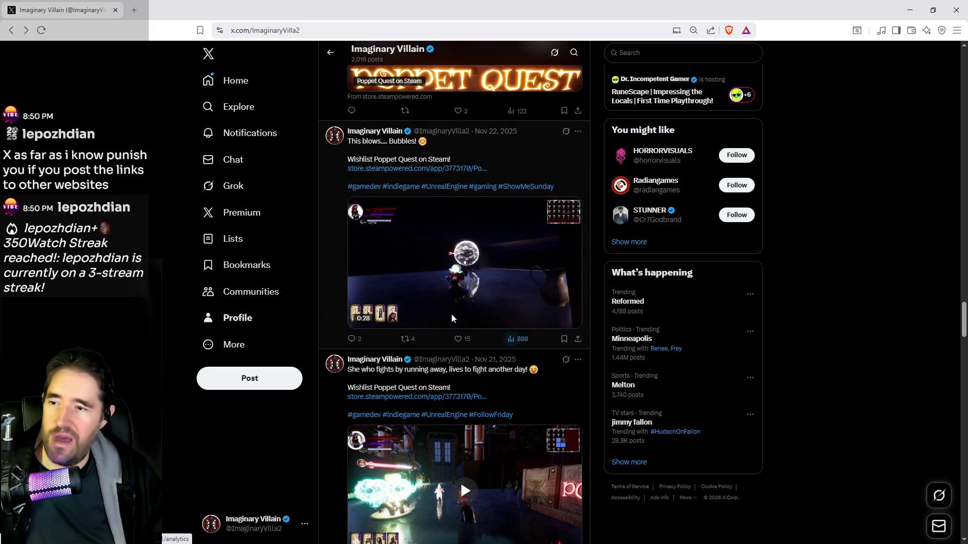
# Open the 'This blows.... Bubbles!' post on its own page, then return to the profile timeline
pyautogui.click(339, 296)
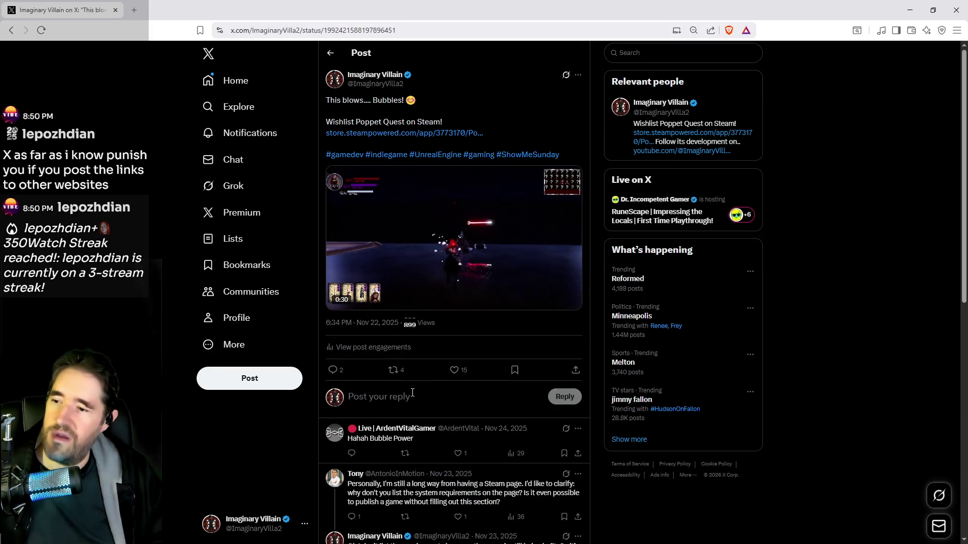
pyautogui.hotkey('alt', 'Left')
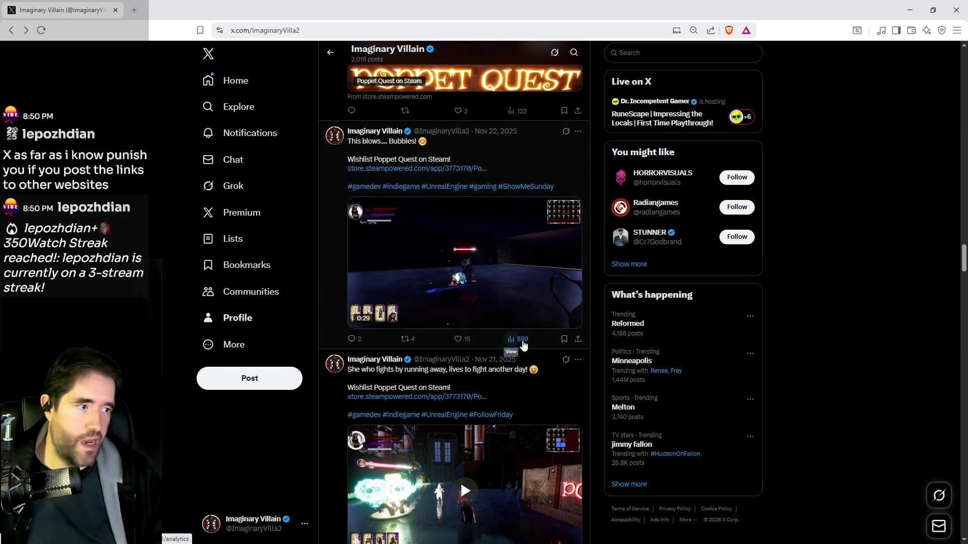
pyautogui.scroll(-3, 477, 192)
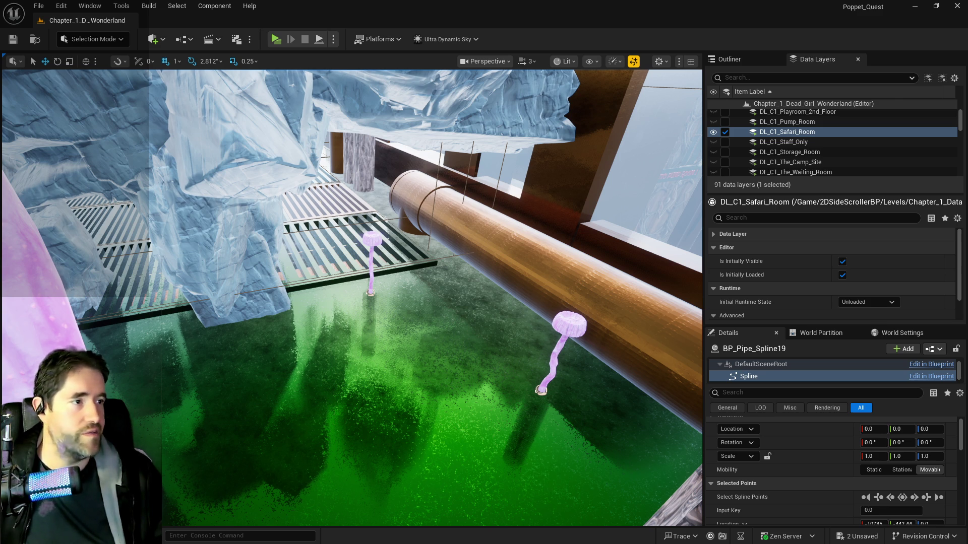
# Select SM_Hidden_Grotto_Pool_Wall_47 and lower it about 25 units
pyautogui.press('f')
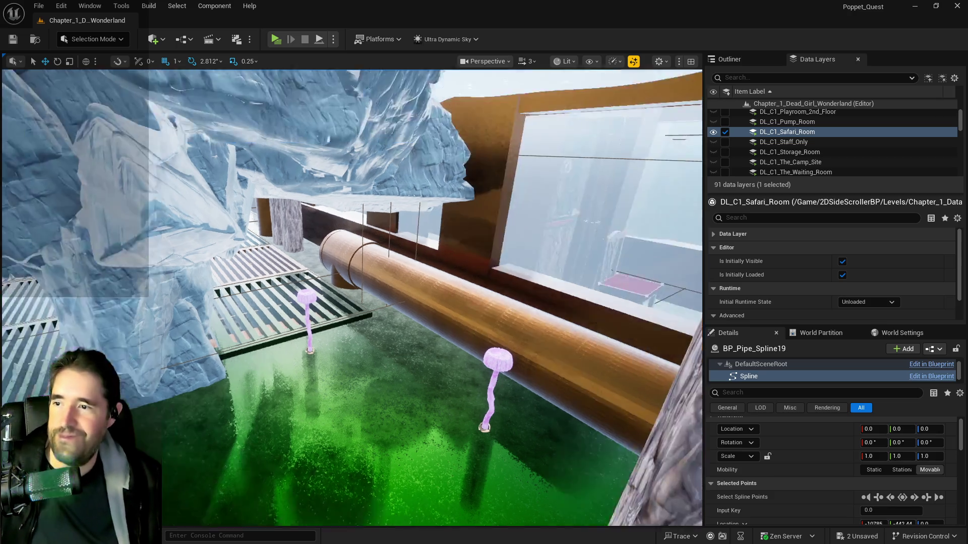
pyautogui.moveTo(304, 474); pyautogui.dragTo(304, 474)
pyautogui.click(336, 440)
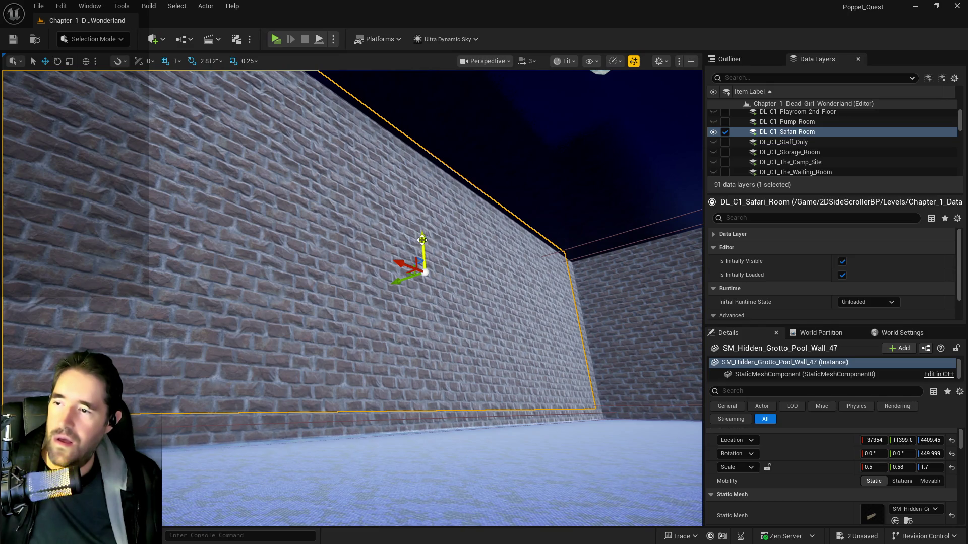
pyautogui.moveTo(423, 242); pyautogui.dragTo(424, 245)
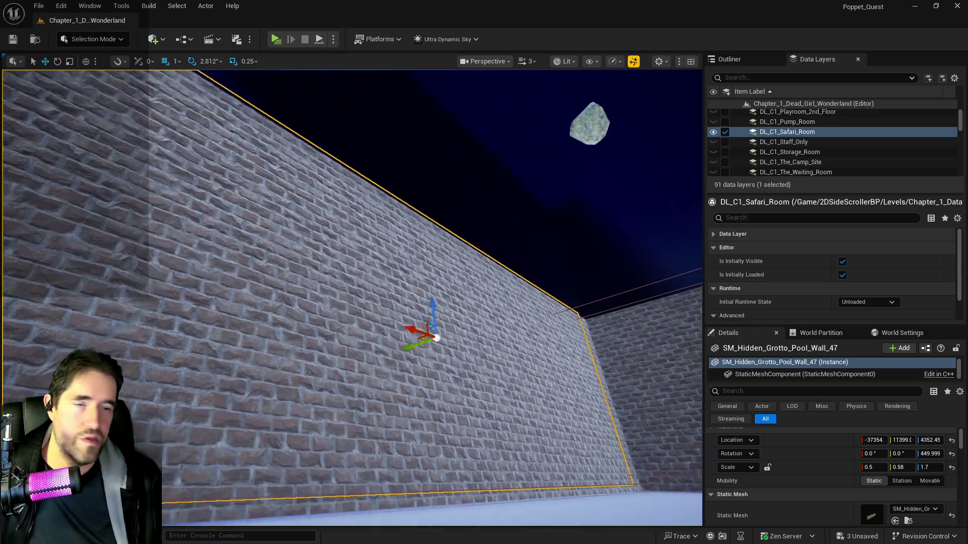
pyautogui.scroll(5, 353, 297)
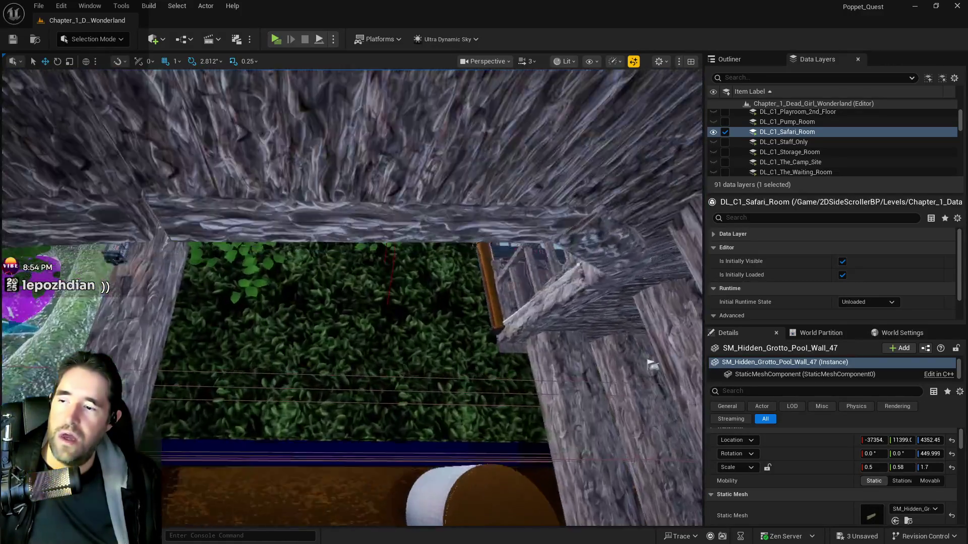
pyautogui.moveTo(650, 364)
pyautogui.mouseDown()
pyautogui.moveTo(610, 237)
pyautogui.moveTo(602, 267)
pyautogui.moveTo(517, 353)
pyautogui.mouseUp()
pyautogui.moveTo(389, 331); pyautogui.dragTo(404, 309)
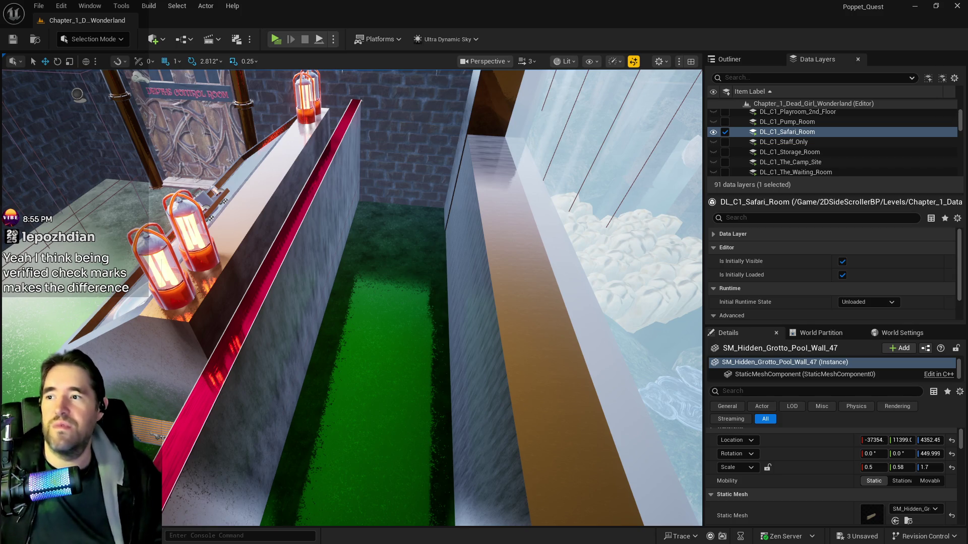
# Fly from the pool wall to the blue pool and select the cylinder brush at the pipe outlet
pyautogui.press('f')
pyautogui.press('s')
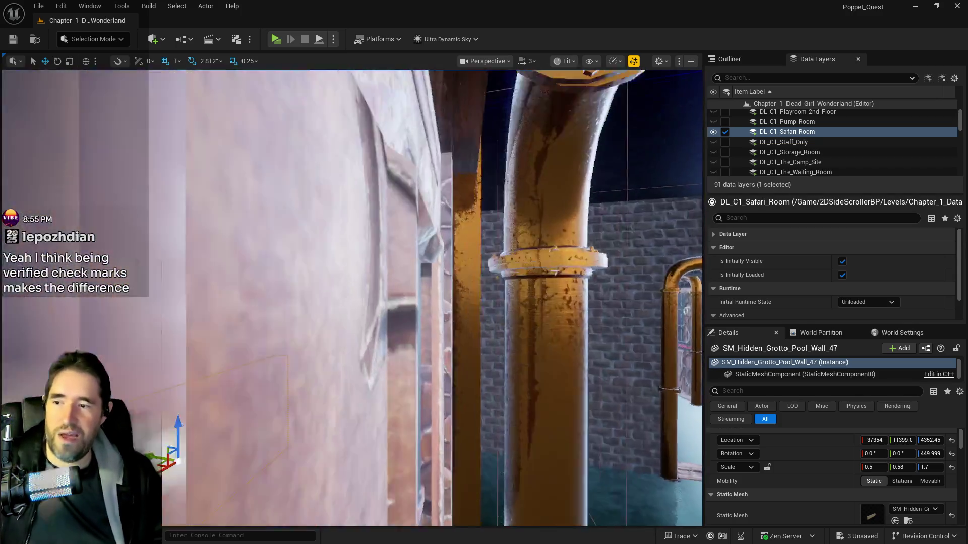
pyautogui.press('w')
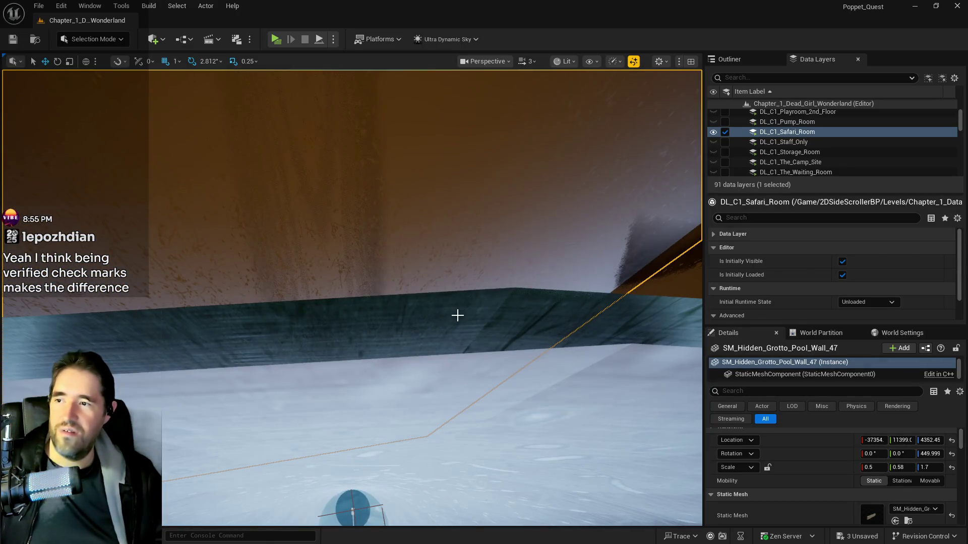
pyautogui.click(452, 340)
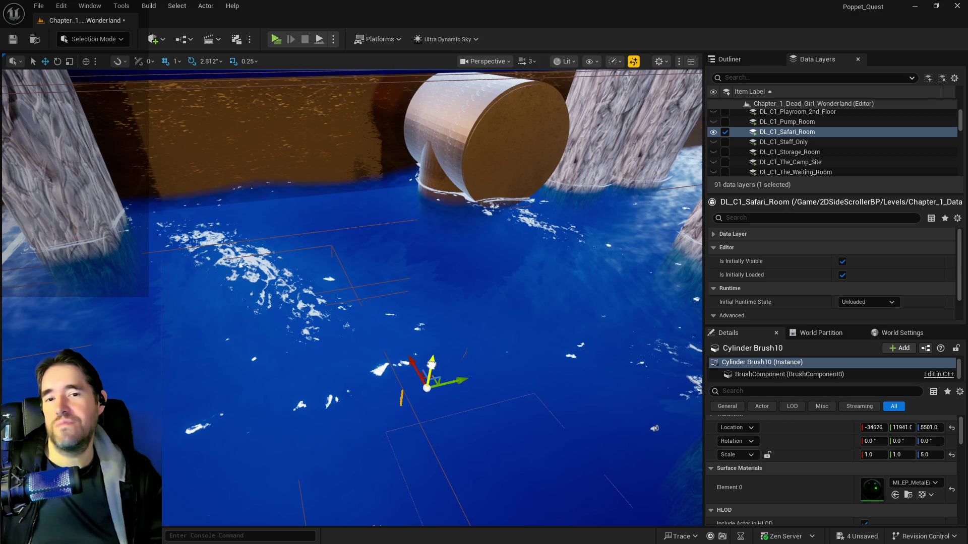
pyautogui.click(506, 162)
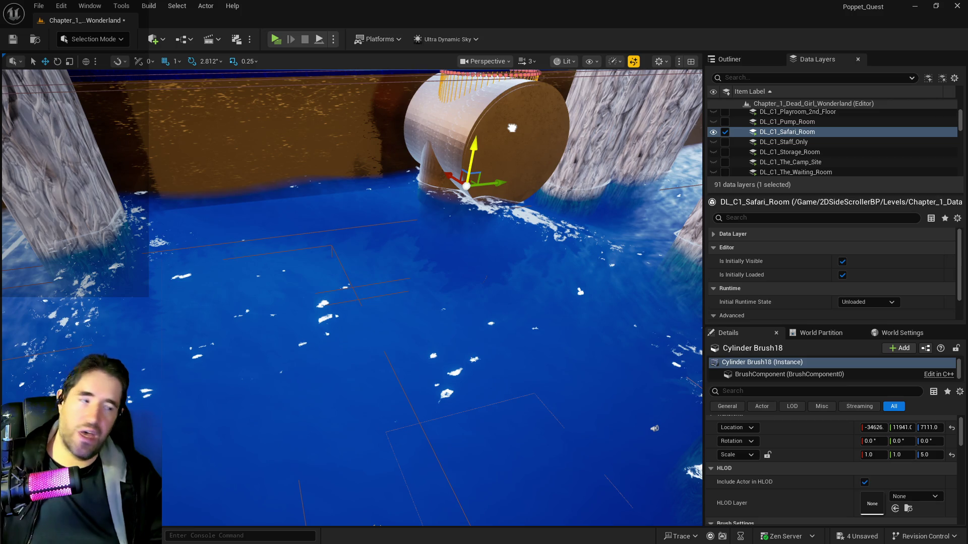
# Turn the cylinder brush onto its side, raise it, and slide it along X into the tunnel
pyautogui.moveTo(512, 127); pyautogui.dragTo(624, 97)
pyautogui.moveTo(450, 315)
pyautogui.mouseDown()
pyautogui.moveTo(452, 272)
pyautogui.moveTo(448, 285)
pyautogui.mouseUp()
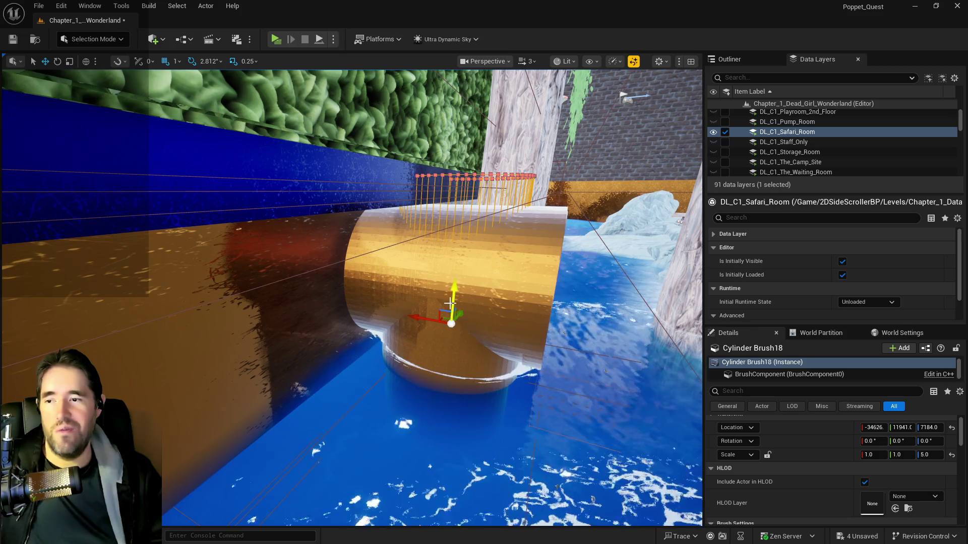
pyautogui.press('e')
pyautogui.moveTo(449, 285); pyautogui.dragTo(433, 322)
pyautogui.moveTo(389, 346)
pyautogui.mouseDown()
pyautogui.moveTo(437, 391)
pyautogui.moveTo(456, 395)
pyautogui.moveTo(446, 394)
pyautogui.mouseUp()
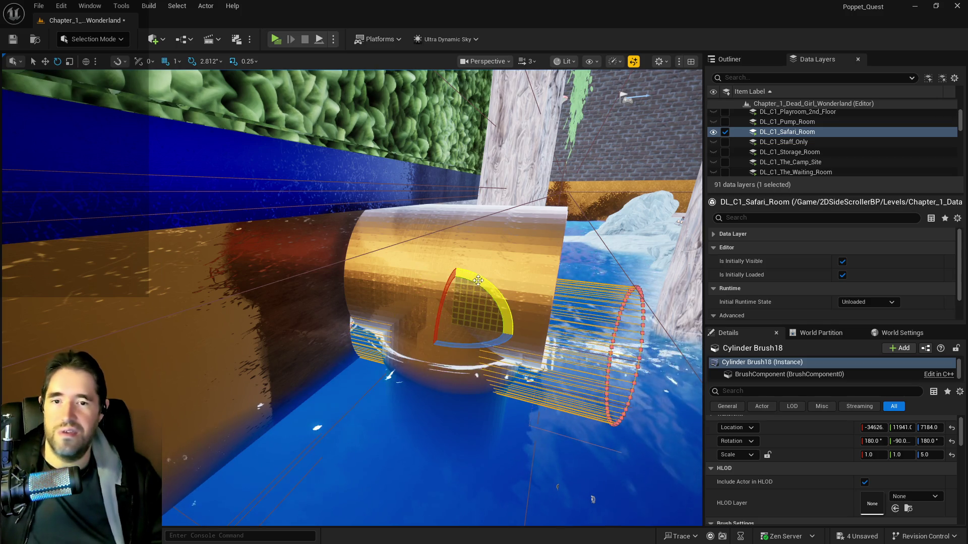
pyautogui.press('r')
pyautogui.press('w')
pyautogui.moveTo(457, 294); pyautogui.dragTo(473, 242)
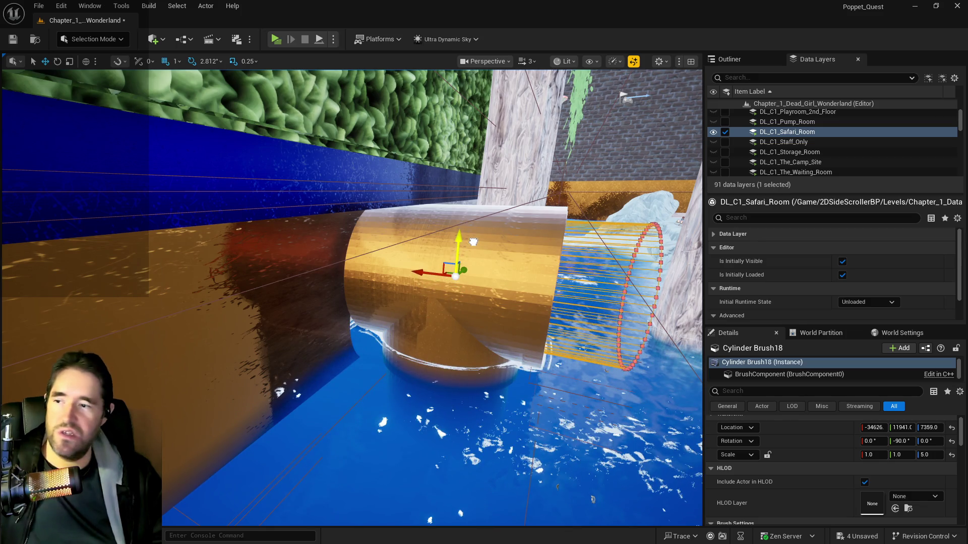
pyautogui.moveTo(432, 270)
pyautogui.mouseDown()
pyautogui.moveTo(282, 238)
pyautogui.moveTo(378, 229)
pyautogui.mouseUp()
# Inspect the cylinder's fit inside the pipe tunnel and reselect the brush
pyautogui.press('f')
pyautogui.moveTo(320, 233); pyautogui.dragTo(320, 233)
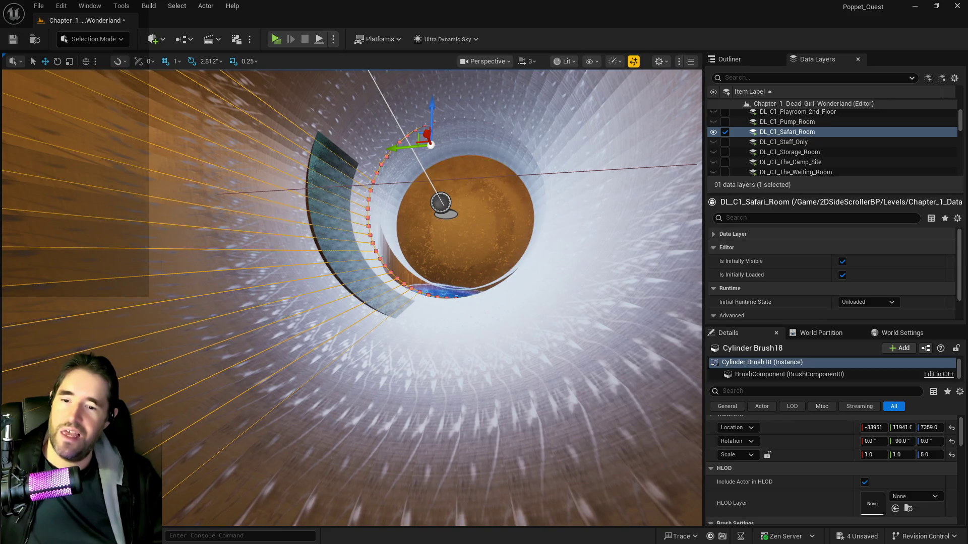
pyautogui.click(320, 233)
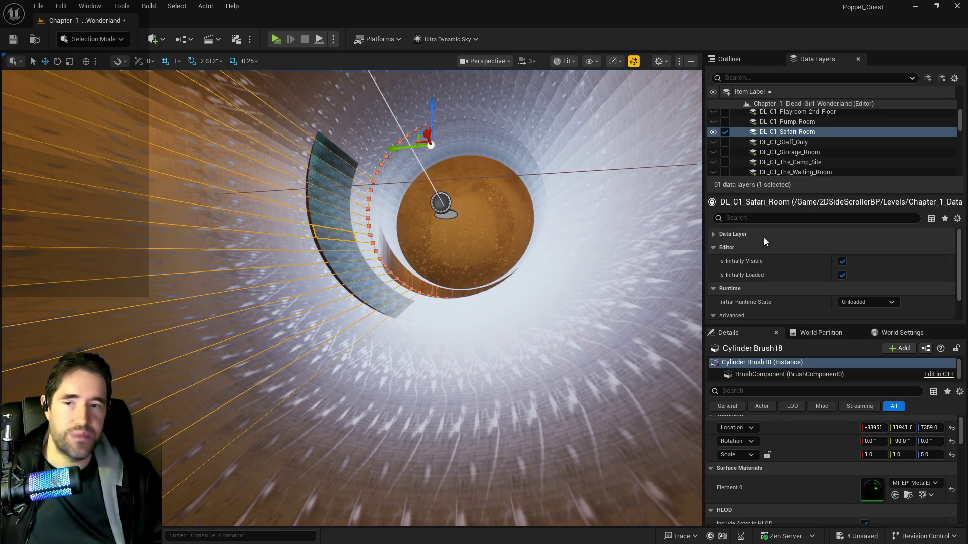
pyautogui.moveTo(289, 256)
pyautogui.mouseDown()
pyautogui.moveTo(312, 267)
pyautogui.moveTo(295, 206)
pyautogui.mouseUp()
pyautogui.click(429, 267)
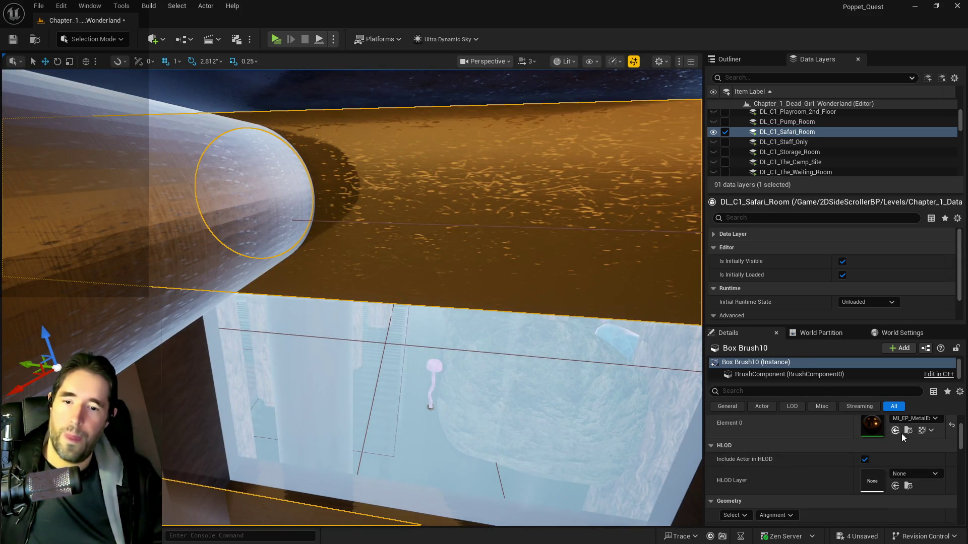
pyautogui.moveTo(653, 397); pyautogui.dragTo(652, 312)
pyautogui.moveTo(291, 211); pyautogui.dragTo(291, 156)
pyautogui.click(291, 211)
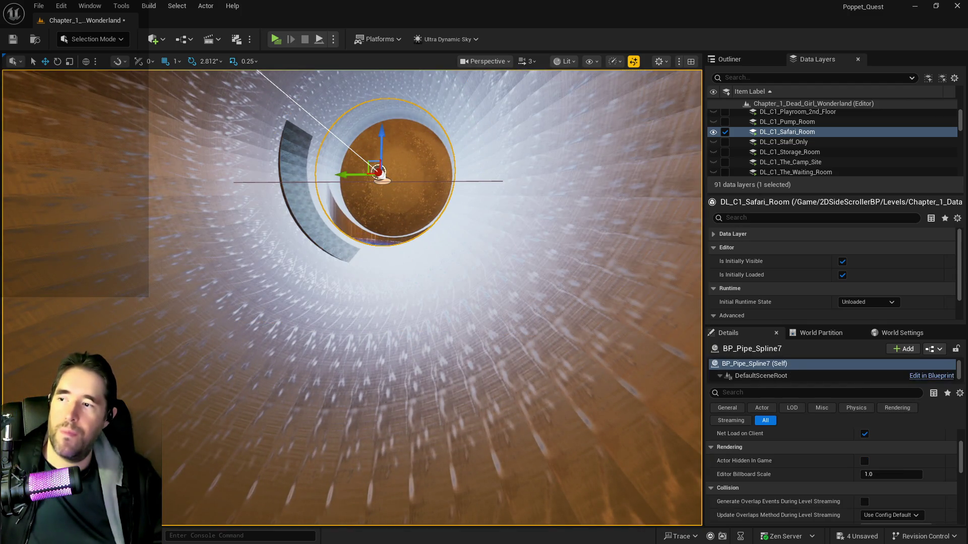
pyautogui.click(291, 211)
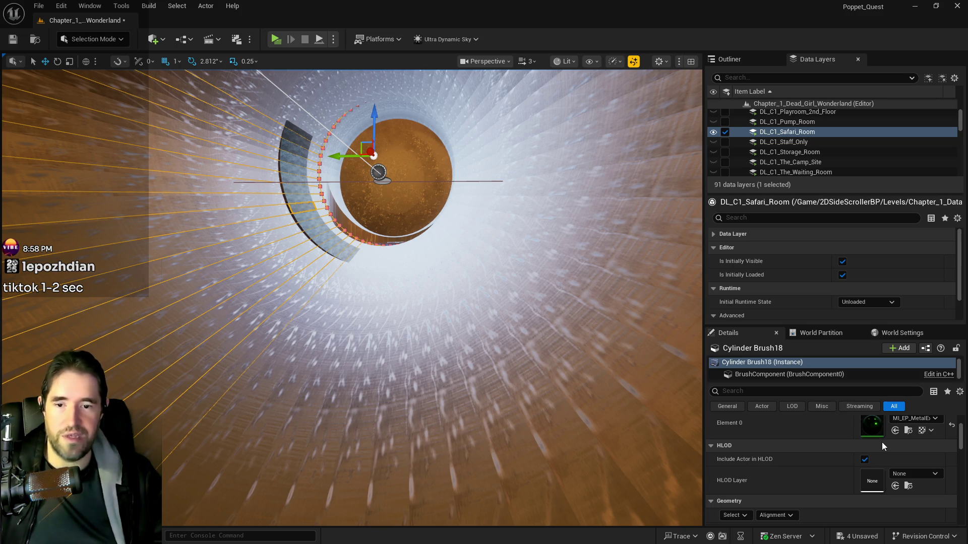
# Lock the cylinder brush's U and V texture scales and apply 10 by 10 tiling
pyautogui.scroll(2, 890, 443)
pyautogui.scroll(-5, 848, 446)
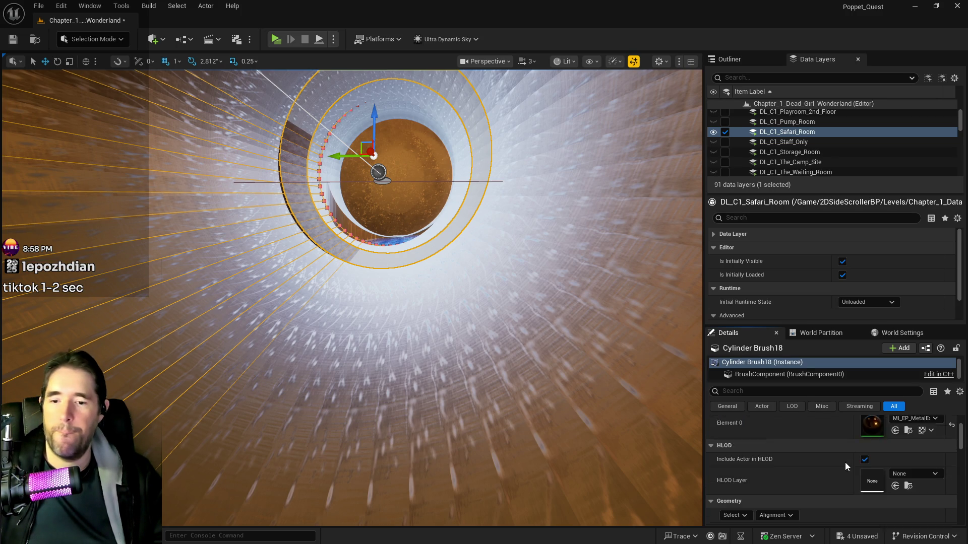
pyautogui.click(844, 508)
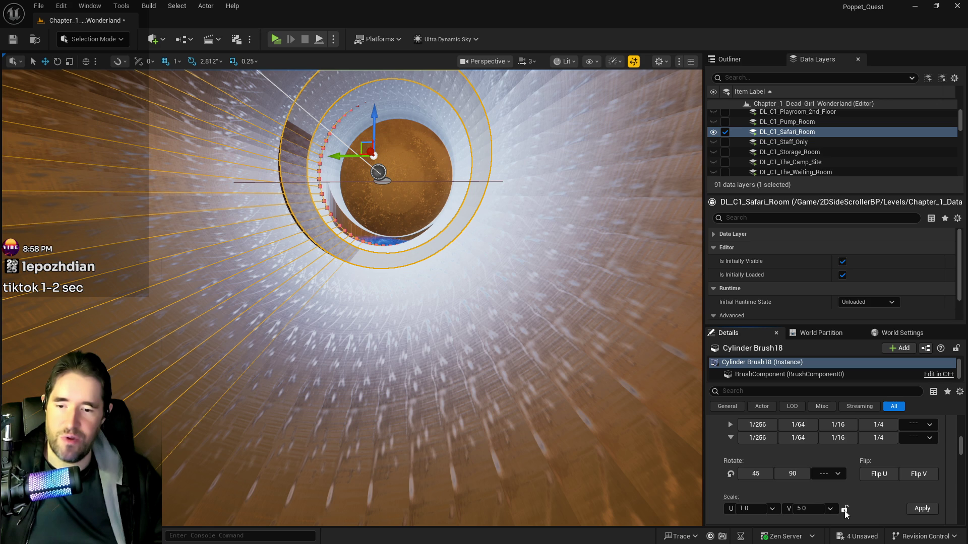
pyautogui.click(759, 510)
pyautogui.write('10')
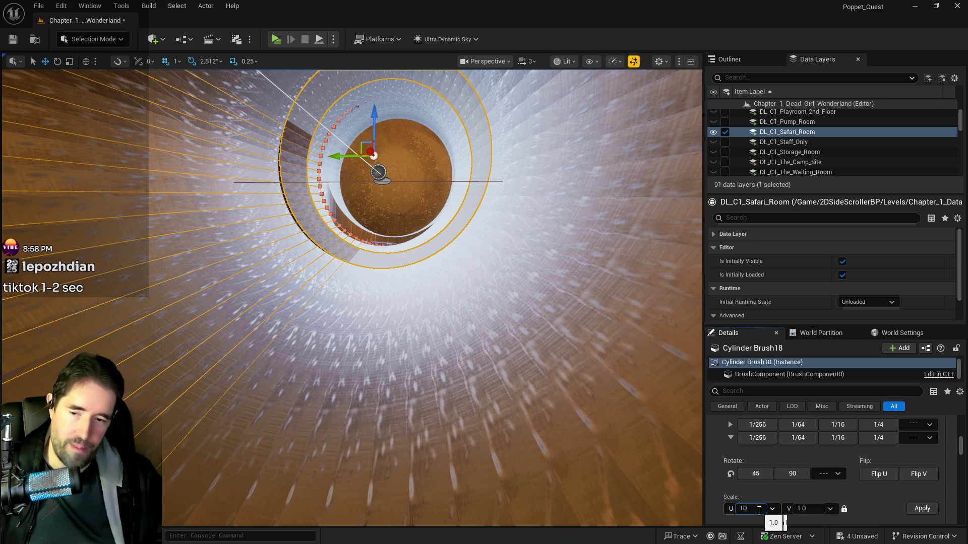
pyautogui.press('Return')
pyautogui.click(920, 511)
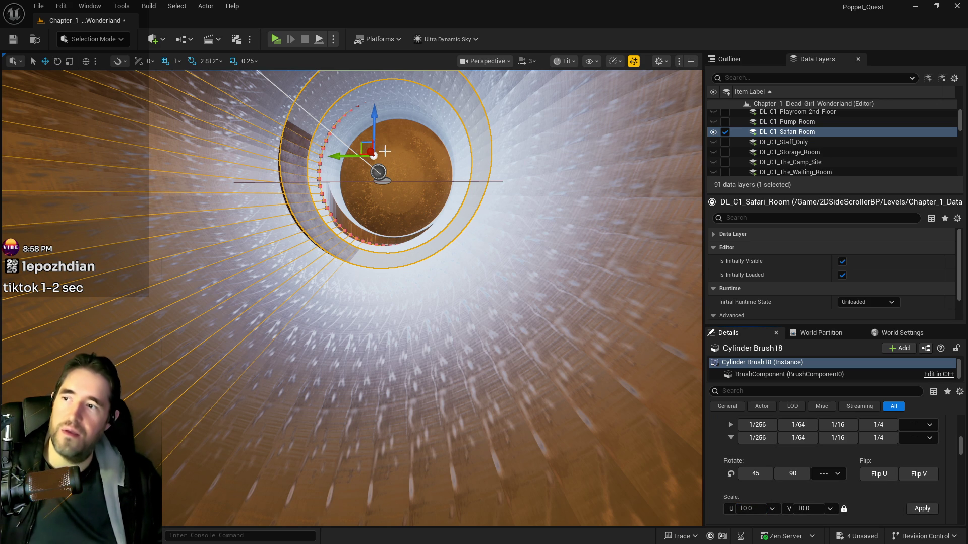
pyautogui.moveTo(607, 286); pyautogui.dragTo(339, 154)
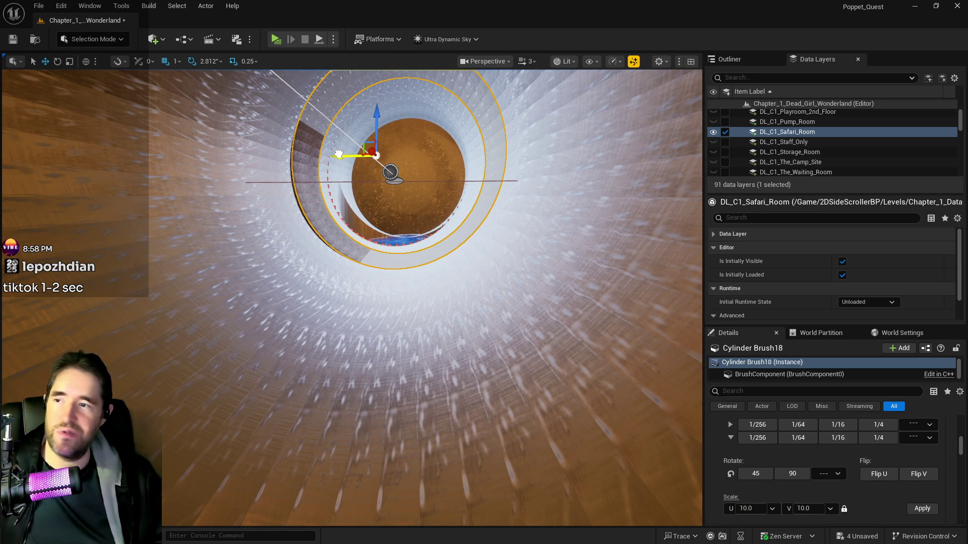
pyautogui.moveTo(339, 154)
pyautogui.mouseDown()
pyautogui.moveTo(293, 171)
pyautogui.moveTo(332, 222)
pyautogui.moveTo(334, 167)
pyautogui.moveTo(409, 216)
pyautogui.mouseUp()
pyautogui.press('e')
pyautogui.press('r')
pyautogui.press('w')
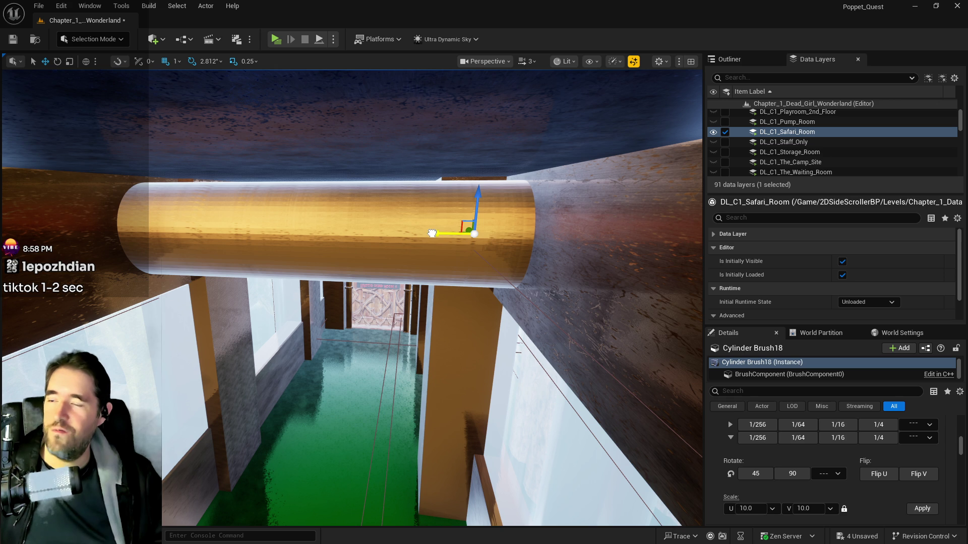
# Alt-drag a copy of the cylinder brush along X to create Cylinder Brush19, then save the level
pyautogui.keyDown('alt'); pyautogui.moveTo(432, 232); pyautogui.dragTo(120, 210); pyautogui.keyUp('alt')
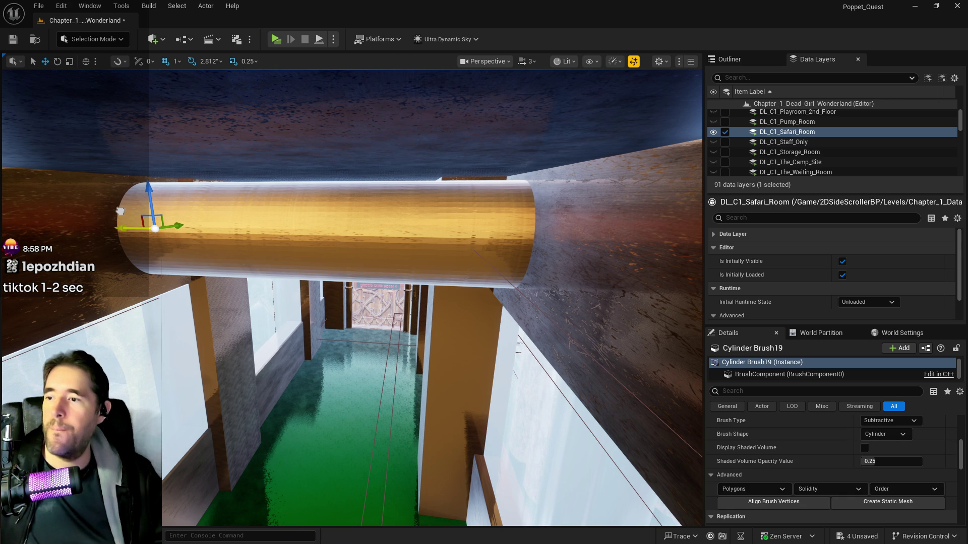
pyautogui.moveTo(120, 210)
pyautogui.mouseDown()
pyautogui.moveTo(122, 247)
pyautogui.moveTo(108, 210)
pyautogui.mouseUp()
pyautogui.hotkey('ctrl', 's')
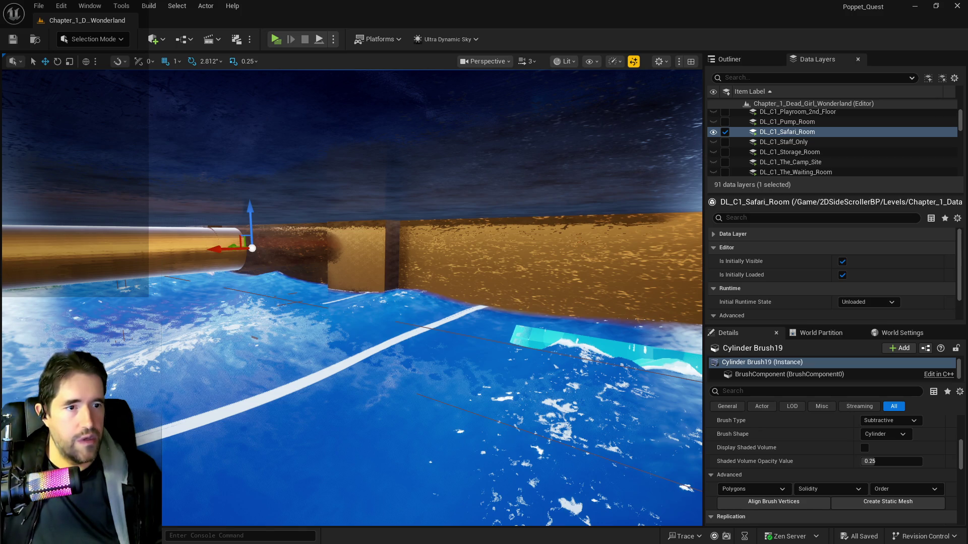
# Read the X account overview's daily impressions chart (71.5K over 3 months), then return to the editor
pyautogui.moveTo(967, 136)
pyautogui.mouseDown()
pyautogui.moveTo(555, 131)
pyautogui.moveTo(386, 70)
pyautogui.mouseUp()
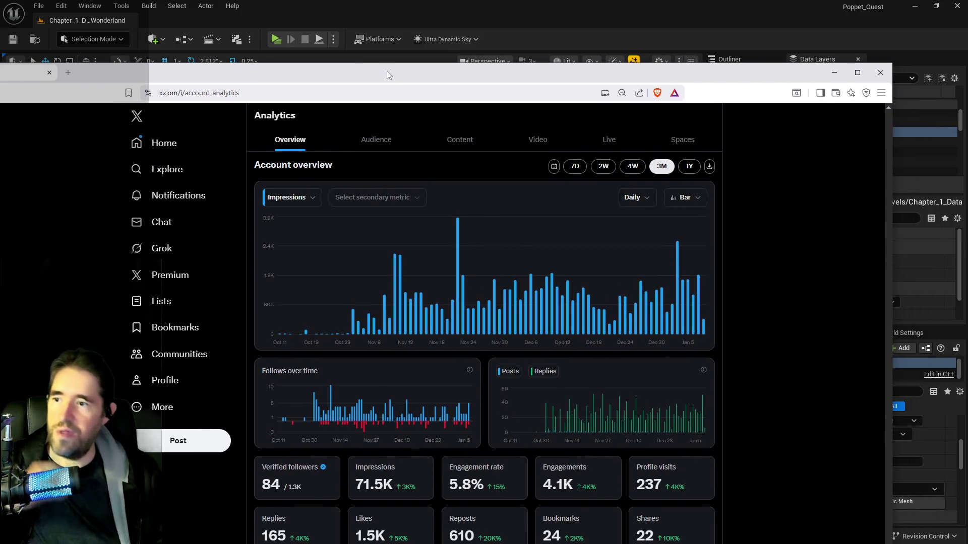
pyautogui.moveTo(463, 416)
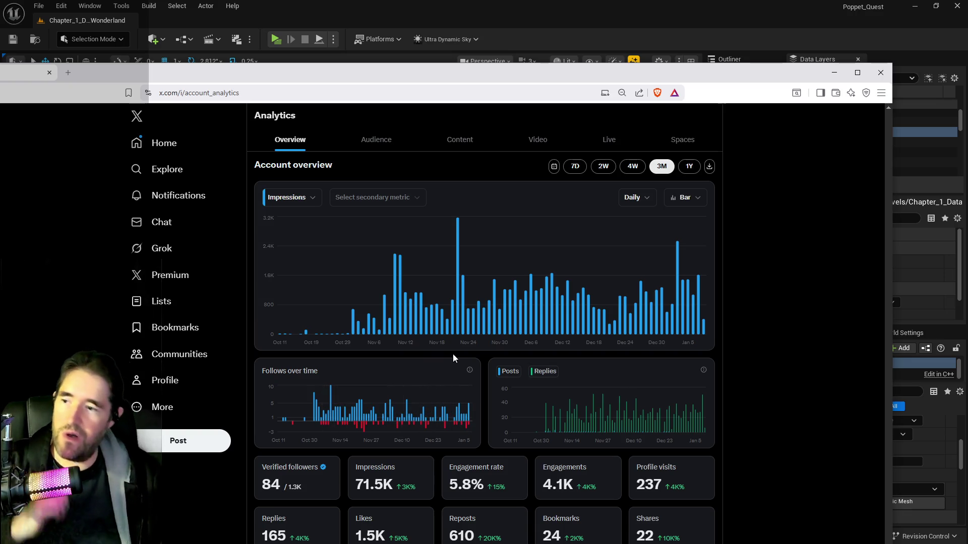
pyautogui.moveTo(353, 333)
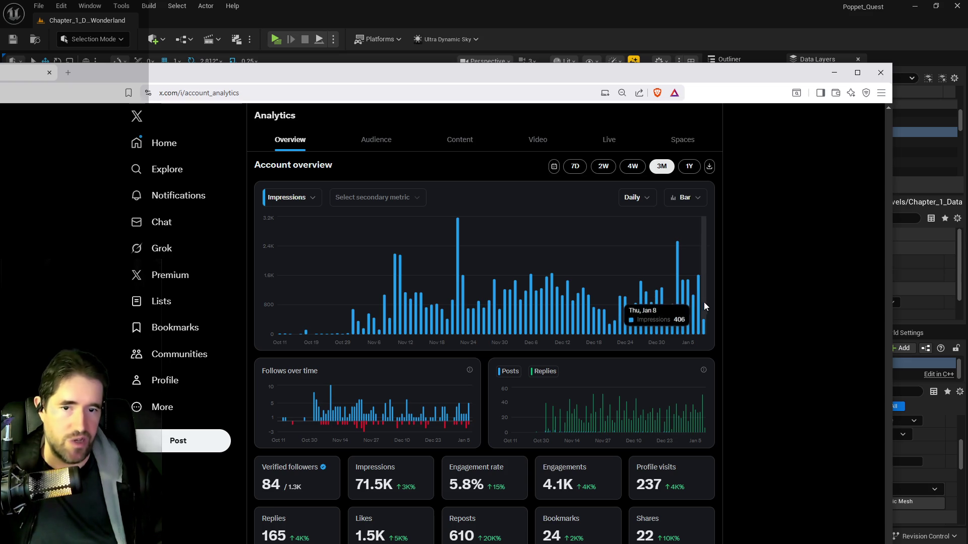
pyautogui.moveTo(701, 311)
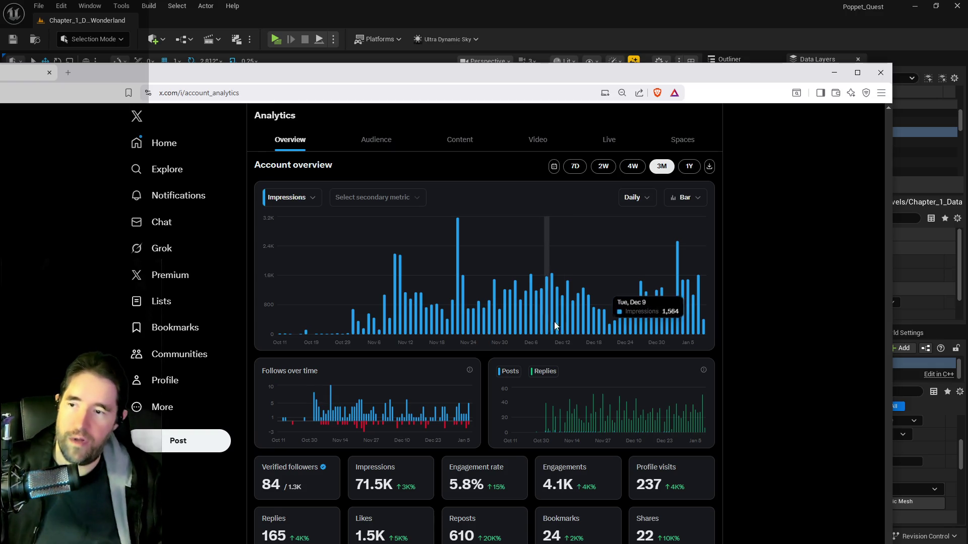
pyautogui.click(834, 72)
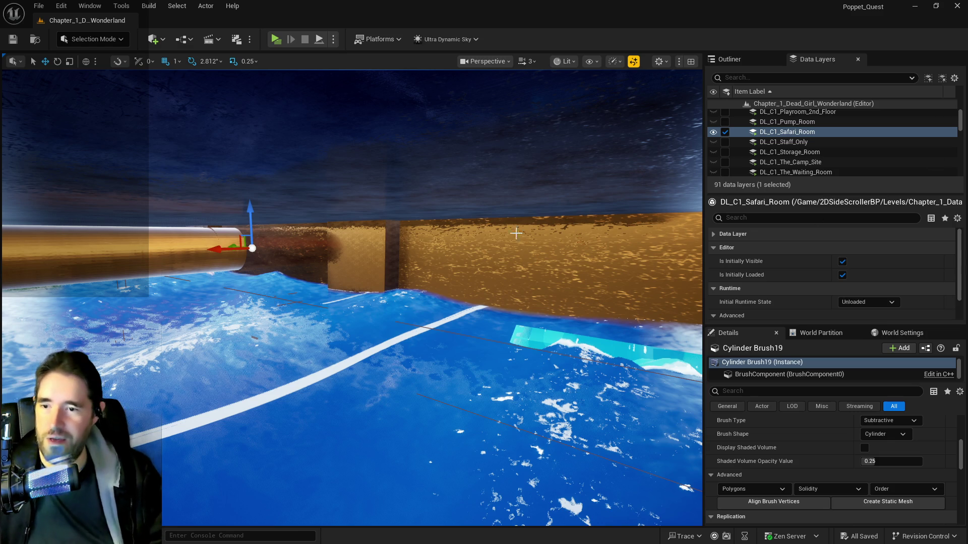
pyautogui.moveTo(543, 307); pyautogui.dragTo(543, 308)
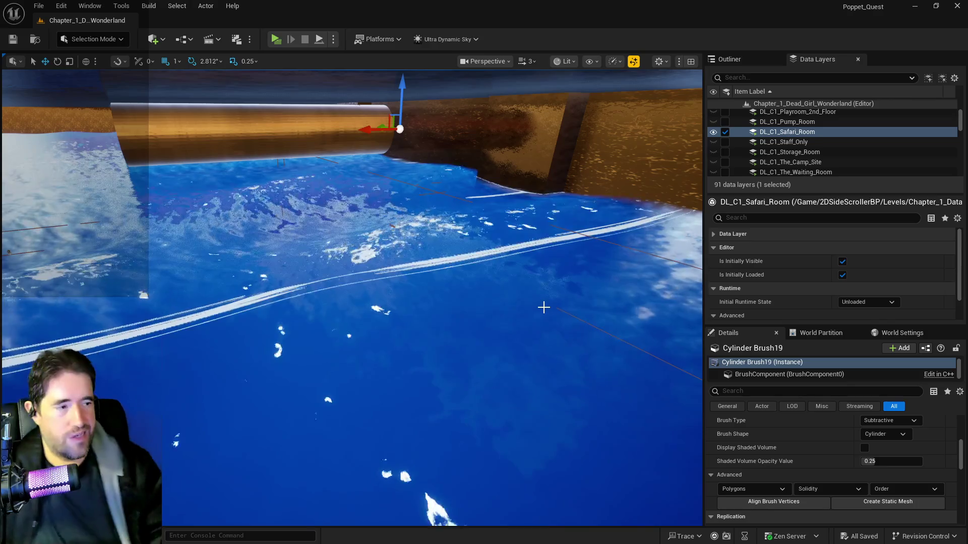
pyautogui.moveTo(503, 380); pyautogui.dragTo(496, 363)
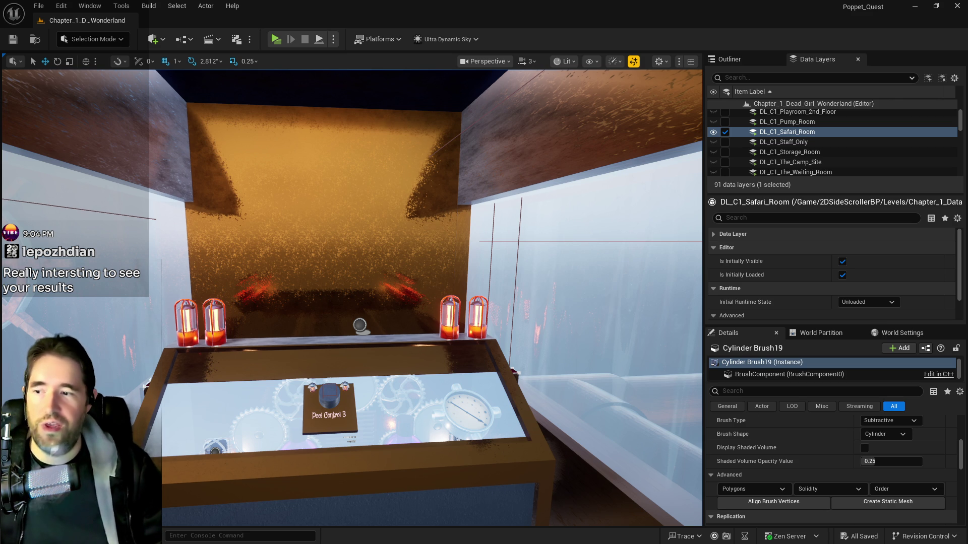
pyautogui.moveTo(419, 418); pyautogui.dragTo(419, 479)
pyautogui.moveTo(485, 322)
pyautogui.mouseDown()
pyautogui.moveTo(485, 283)
pyautogui.moveTo(485, 323)
pyautogui.mouseUp()
pyautogui.click(485, 323)
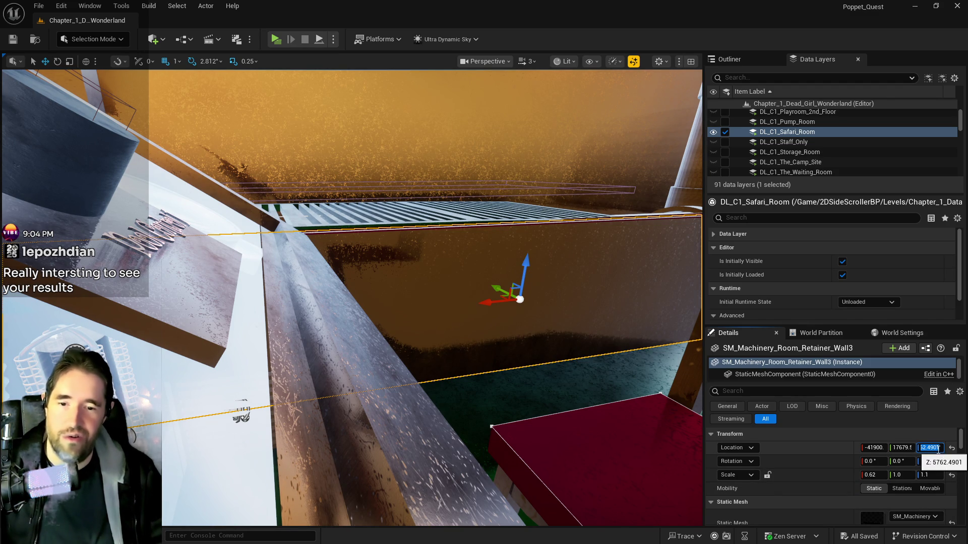
# Lower SM_Machinery_Room_Retainer_Wall5 to Z 5762.49, level with Wall3, and set its Z scale to 1.1
pyautogui.moveTo(443, 442)
pyautogui.mouseDown()
pyautogui.moveTo(443, 454)
pyautogui.moveTo(442, 434)
pyautogui.mouseUp()
pyautogui.moveTo(244, 316); pyautogui.dragTo(244, 316)
pyautogui.moveTo(402, 335); pyautogui.dragTo(402, 335)
pyautogui.click(401, 335)
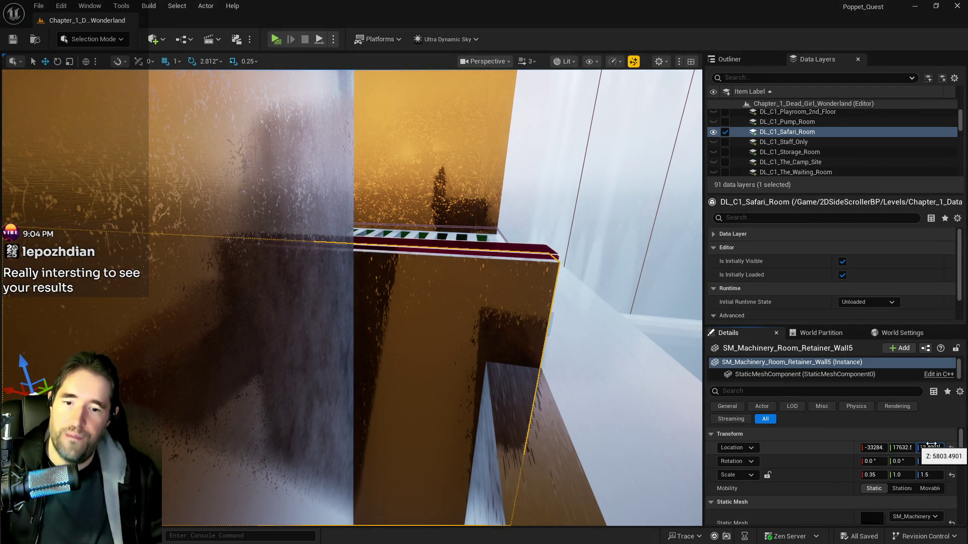
pyautogui.moveTo(930, 444); pyautogui.dragTo(918, 445)
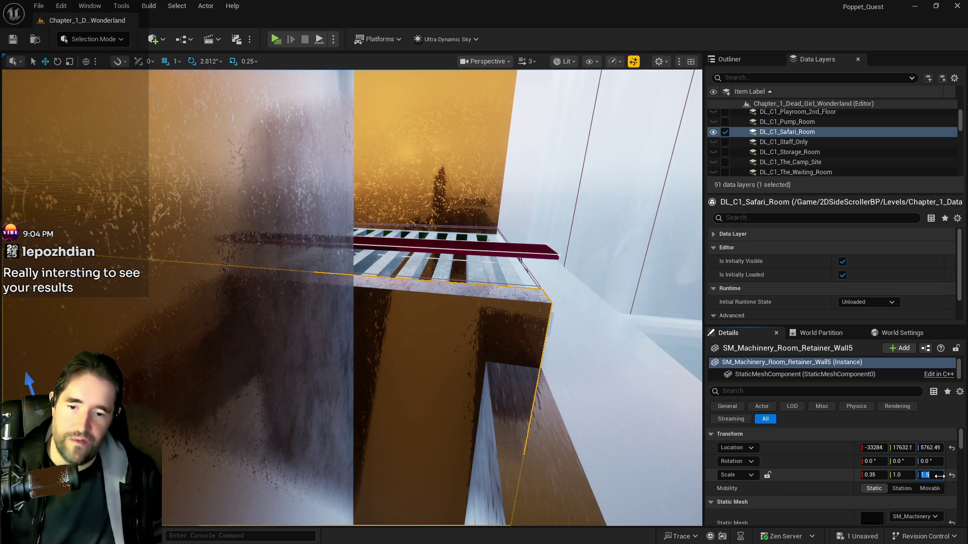
pyautogui.click(938, 476)
pyautogui.press('Return')
pyautogui.moveTo(554, 302); pyautogui.dragTo(576, 286)
pyautogui.click(655, 274)
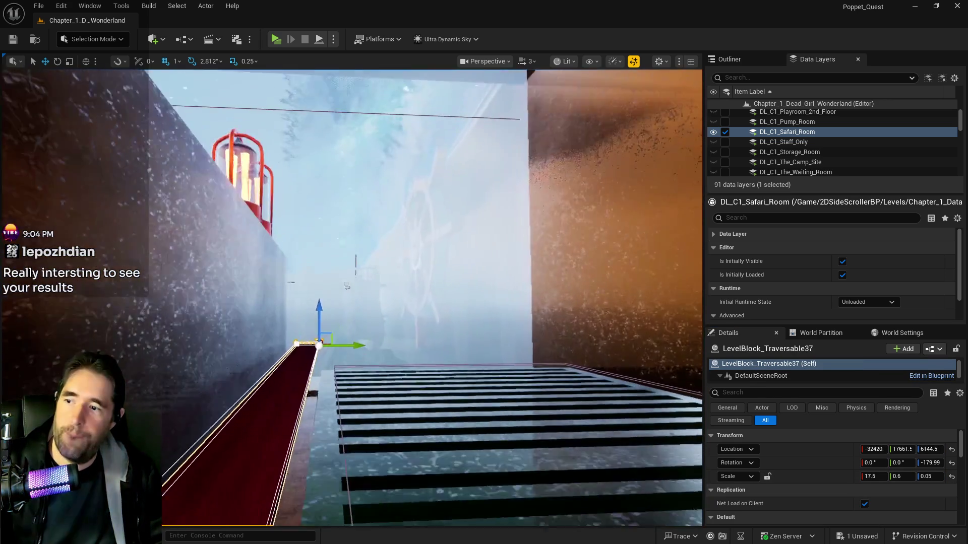
# Drag the red LevelBlock_Traversable37 platform down from Z 6144.5 to about 6009.5
pyautogui.moveTo(347, 286); pyautogui.dragTo(627, 263)
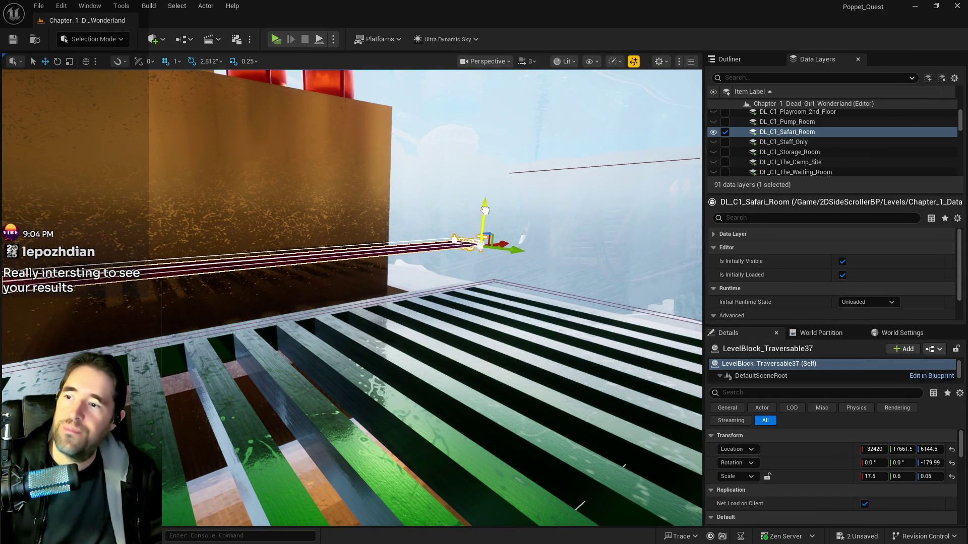
pyautogui.moveTo(483, 270)
pyautogui.mouseDown()
pyautogui.moveTo(496, 104)
pyautogui.moveTo(191, 170)
pyautogui.moveTo(211, 126)
pyautogui.moveTo(322, 227)
pyautogui.mouseUp()
pyautogui.moveTo(539, 232)
pyautogui.mouseDown()
pyautogui.moveTo(665, 223)
pyautogui.moveTo(653, 204)
pyautogui.mouseUp()
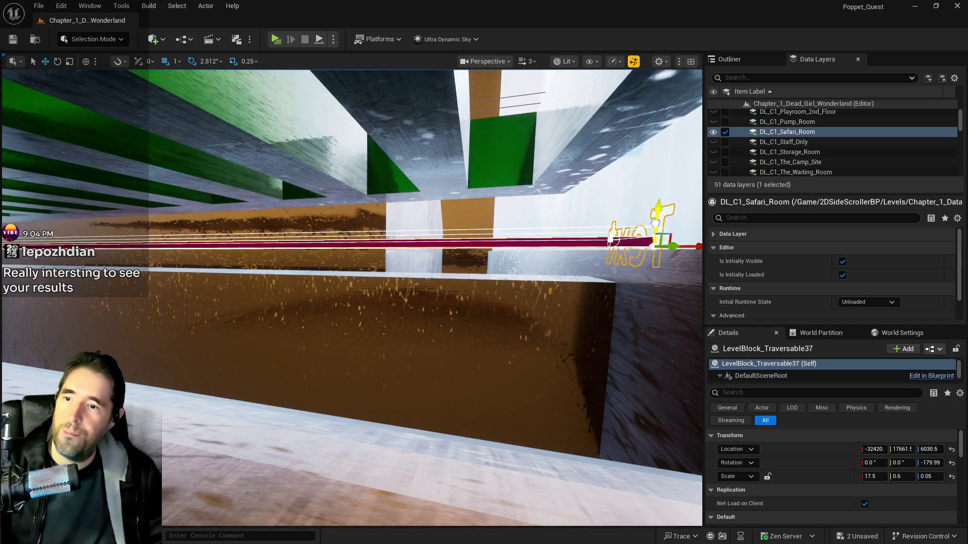
pyautogui.moveTo(653, 275)
pyautogui.mouseDown()
pyautogui.moveTo(549, 242)
pyautogui.moveTo(458, 280)
pyautogui.moveTo(450, 333)
pyautogui.mouseUp()
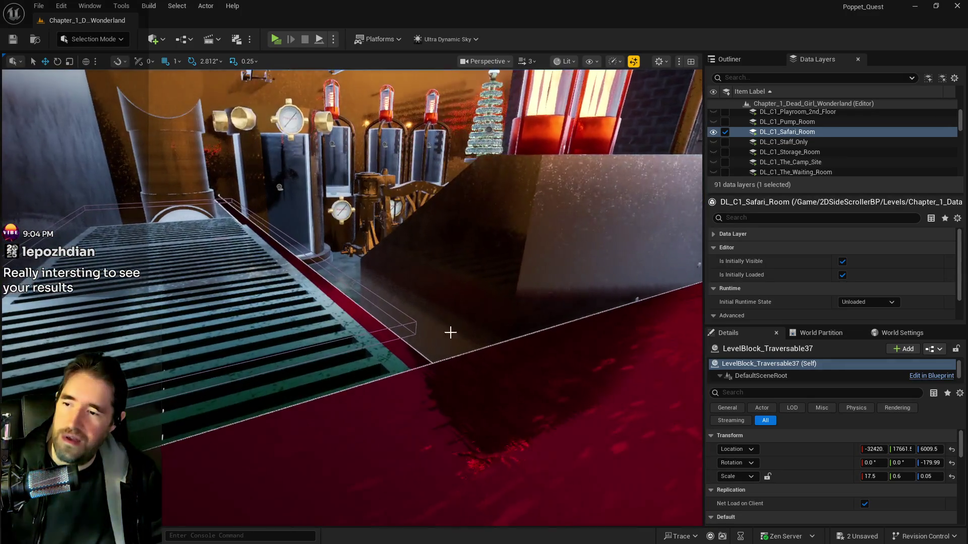
# Lower the first blocking volume slightly and drop the second grate spline to Z 5994
pyautogui.click(408, 321)
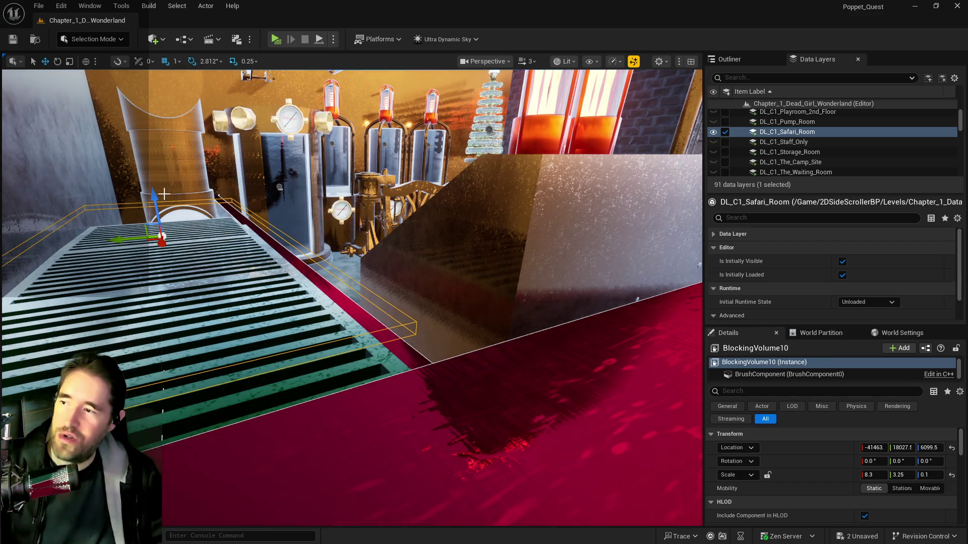
pyautogui.moveTo(154, 199); pyautogui.dragTo(155, 210)
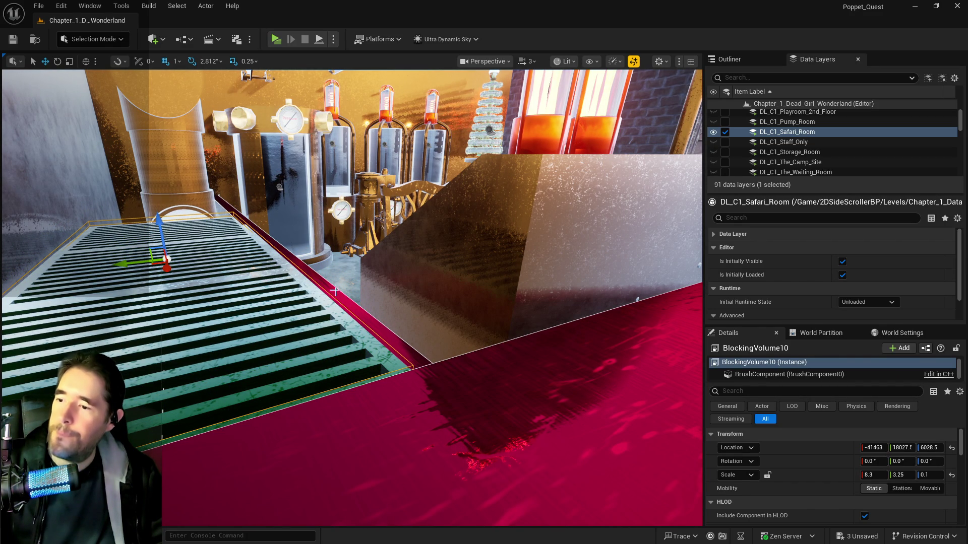
pyautogui.click(366, 365)
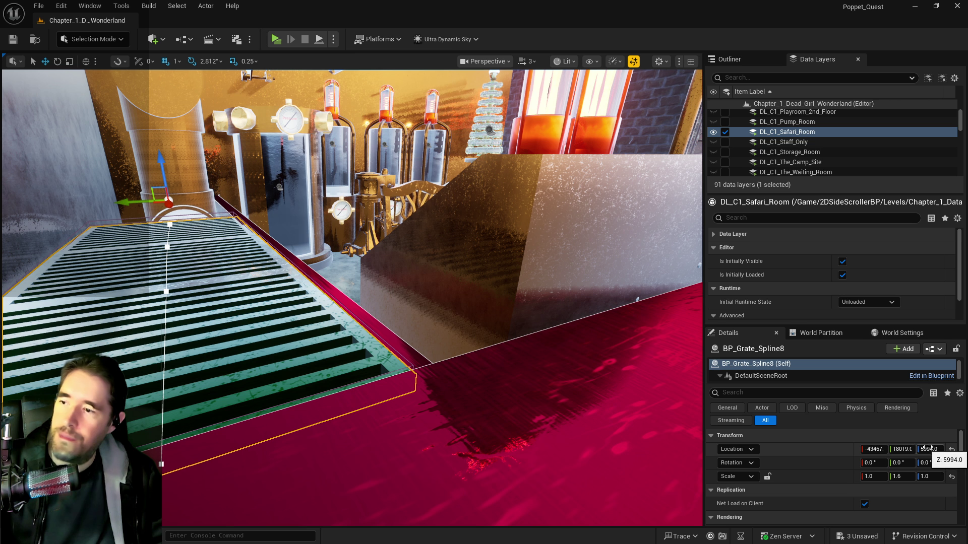
pyautogui.moveTo(445, 402)
pyautogui.mouseDown()
pyautogui.moveTo(474, 348)
pyautogui.moveTo(312, 389)
pyautogui.mouseUp()
pyautogui.click(311, 388)
pyautogui.click(938, 446)
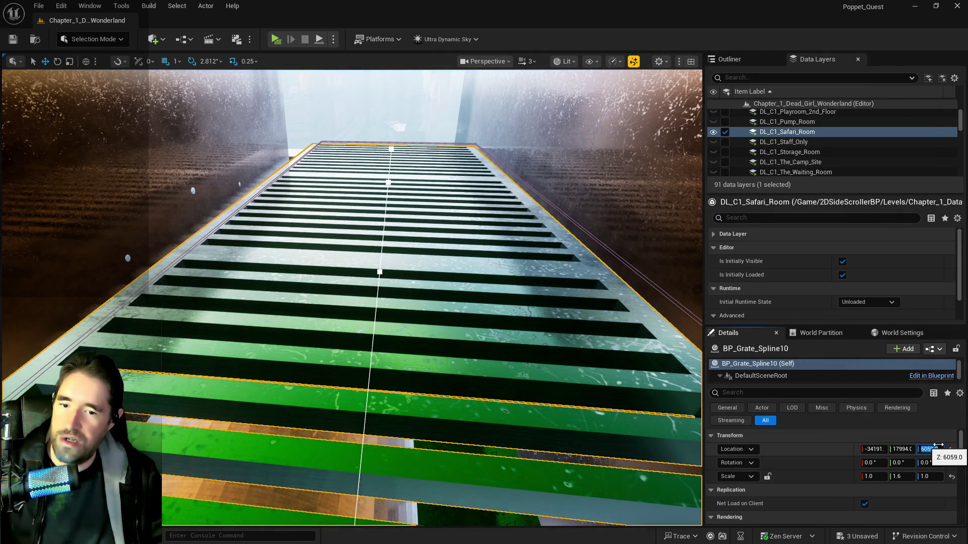
pyautogui.moveTo(938, 446); pyautogui.dragTo(927, 446)
pyautogui.moveTo(353, 303); pyautogui.dragTo(322, 333)
pyautogui.moveTo(267, 259); pyautogui.dragTo(267, 259)
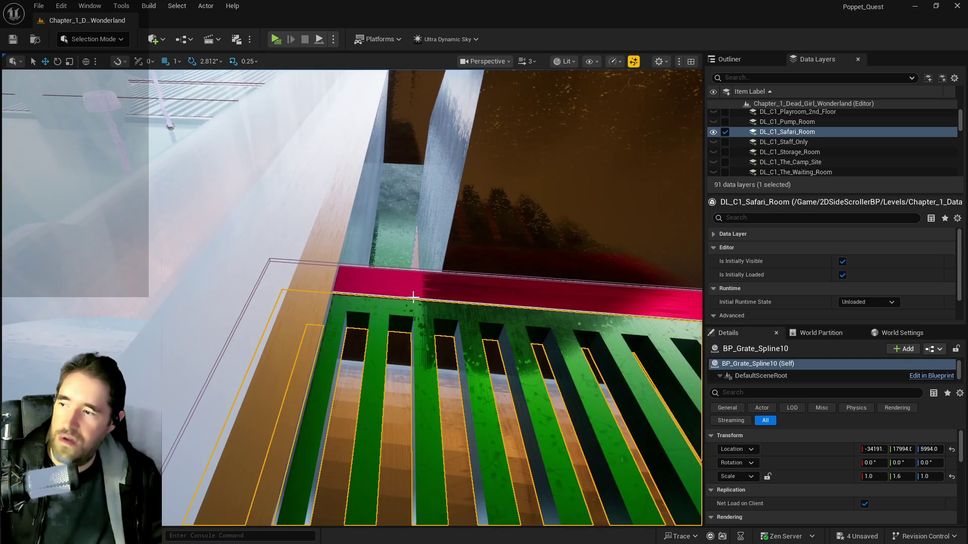
# Lower BlockingVolume12 onto the grate at Z 6012.5, shift it into line, and save the level
pyautogui.click(267, 259)
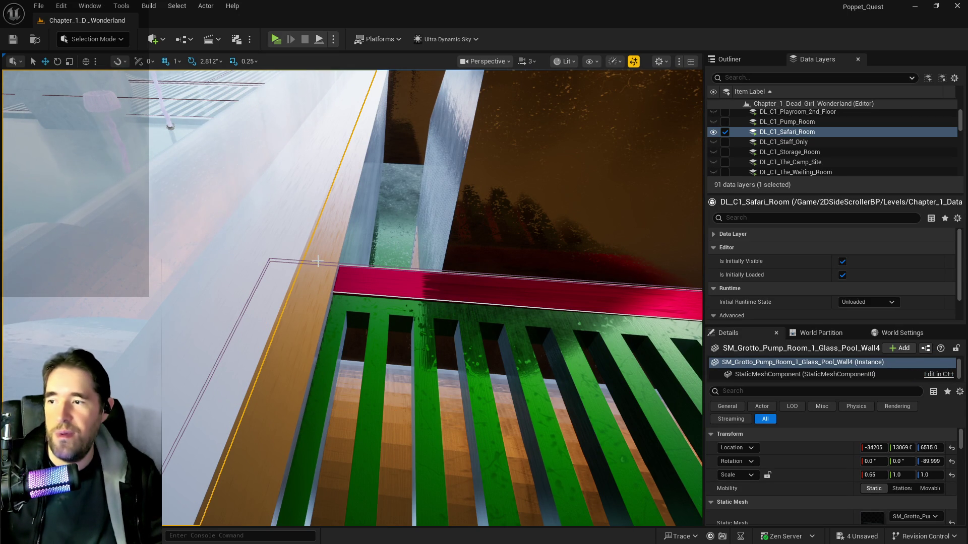
pyautogui.click(275, 282)
pyautogui.press('f')
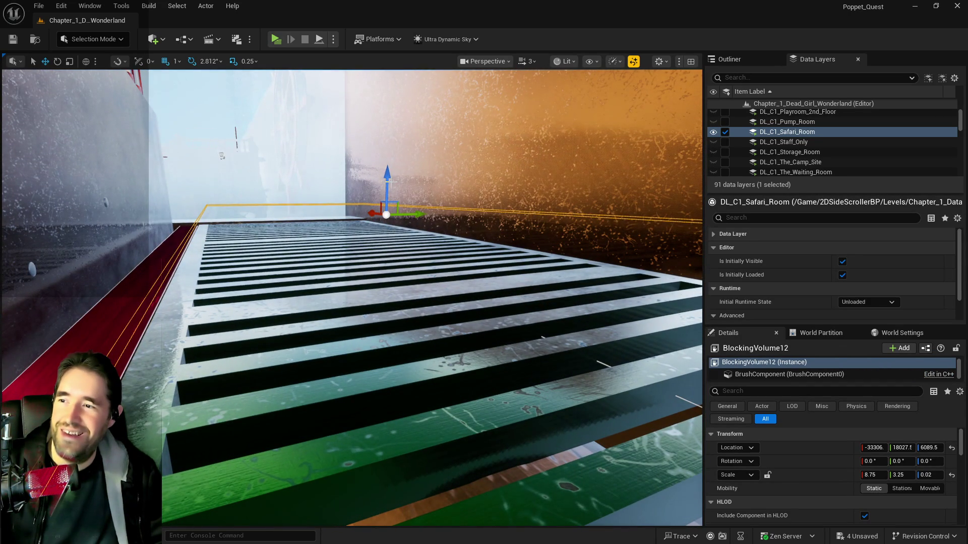
pyautogui.moveTo(389, 182); pyautogui.dragTo(396, 221)
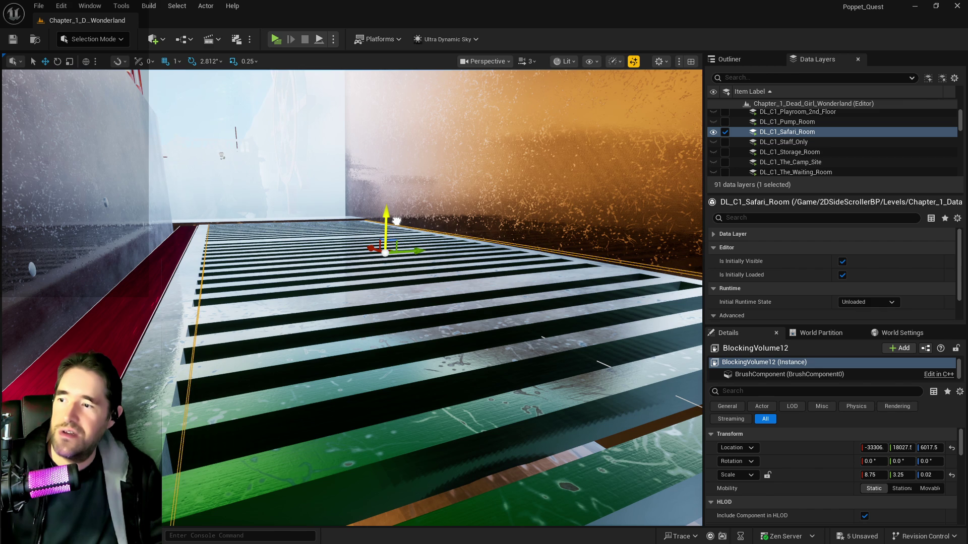
pyautogui.moveTo(412, 255); pyautogui.dragTo(444, 241)
pyautogui.moveTo(457, 206); pyautogui.dragTo(396, 127)
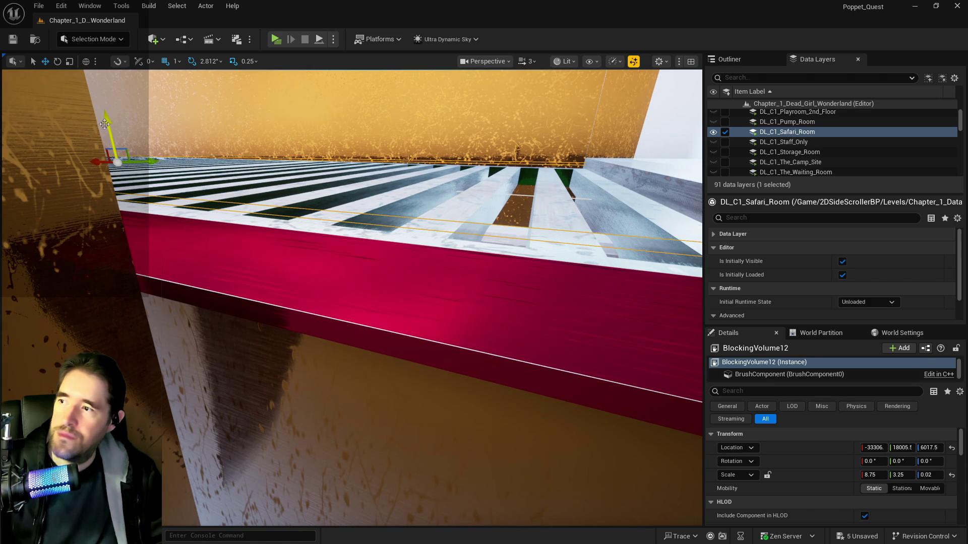
pyautogui.moveTo(107, 124); pyautogui.dragTo(148, 206)
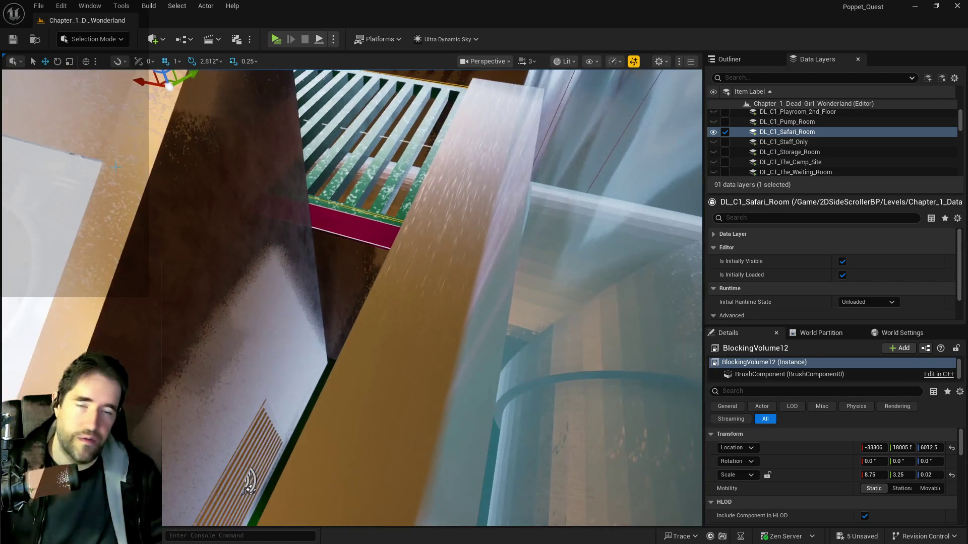
pyautogui.hotkey('ctrl', 's')
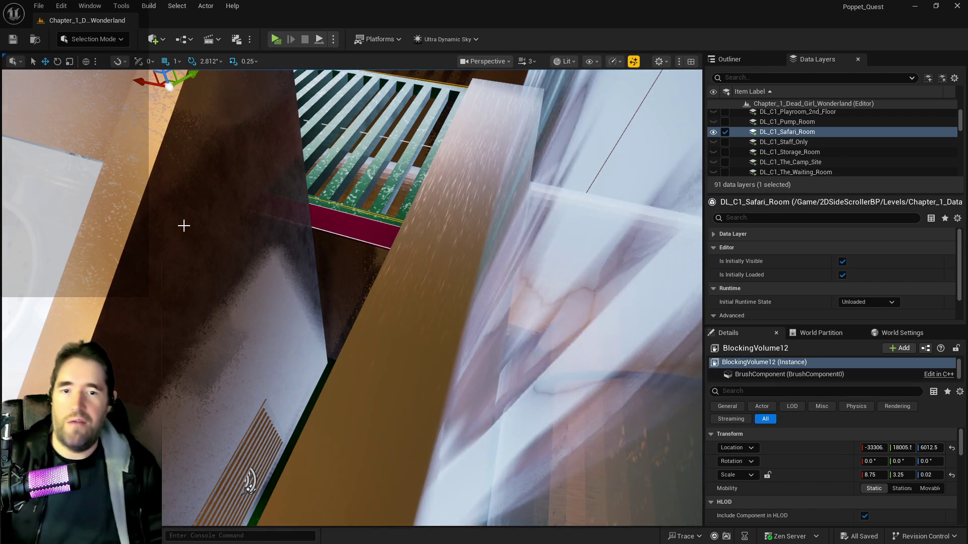
pyautogui.moveTo(306, 281)
pyautogui.mouseDown()
pyautogui.moveTo(298, 226)
pyautogui.moveTo(325, 214)
pyautogui.moveTo(324, 313)
pyautogui.mouseUp()
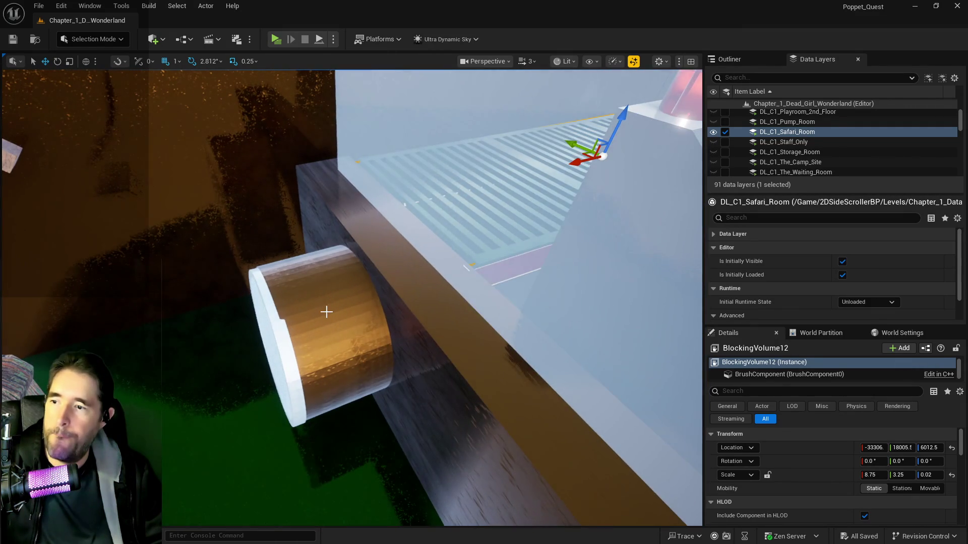
pyautogui.click(326, 312)
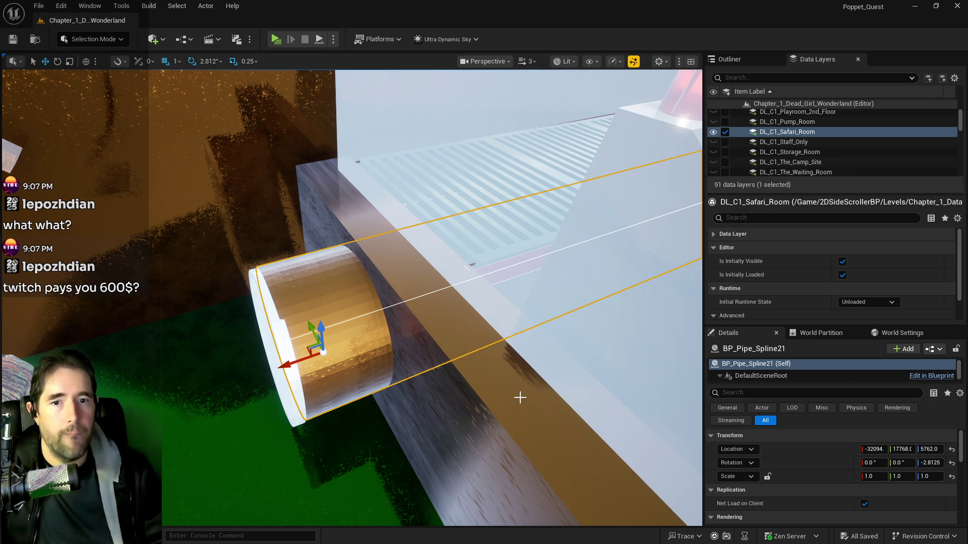
pyautogui.moveTo(520, 388)
pyautogui.mouseDown()
pyautogui.moveTo(494, 419)
pyautogui.moveTo(514, 395)
pyautogui.mouseUp()
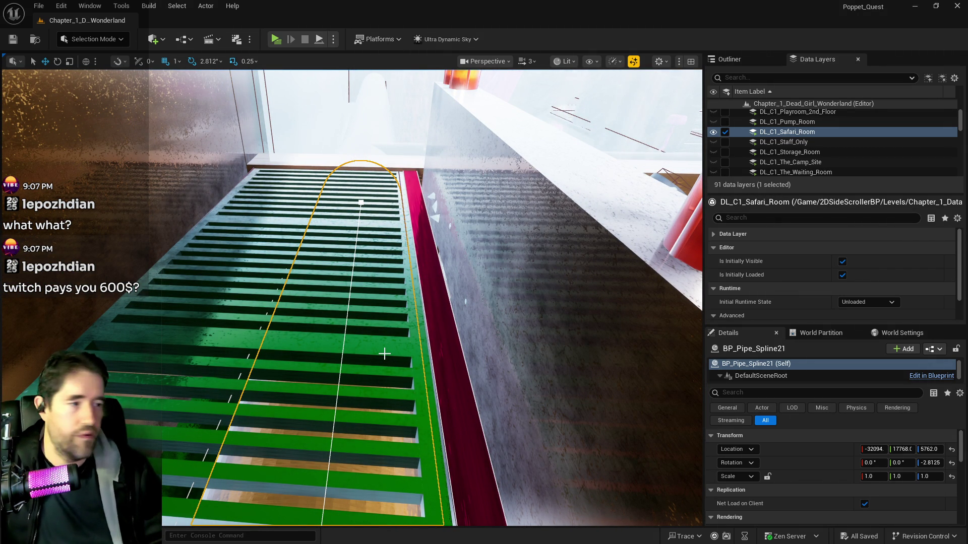
pyautogui.moveTo(385, 353)
pyautogui.mouseDown()
pyautogui.moveTo(385, 343)
pyautogui.moveTo(384, 352)
pyautogui.mouseUp()
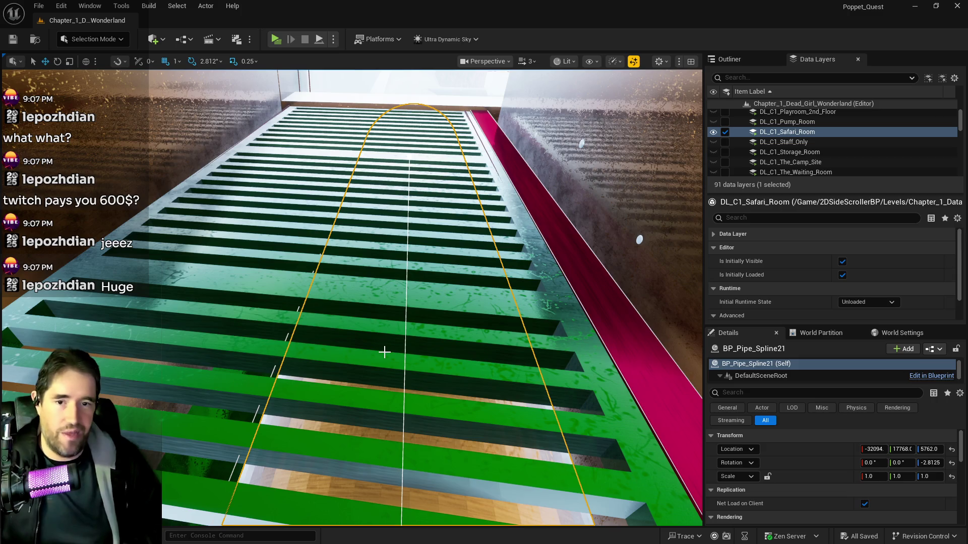
pyautogui.moveTo(384, 352)
pyautogui.mouseDown()
pyautogui.moveTo(384, 302)
pyautogui.moveTo(384, 352)
pyautogui.moveTo(343, 317)
pyautogui.moveTo(383, 352)
pyautogui.moveTo(503, 369)
pyautogui.moveTo(498, 322)
pyautogui.moveTo(484, 343)
pyautogui.moveTo(449, 358)
pyautogui.moveTo(434, 348)
pyautogui.moveTo(443, 343)
pyautogui.moveTo(433, 333)
pyautogui.moveTo(413, 330)
pyautogui.mouseUp()
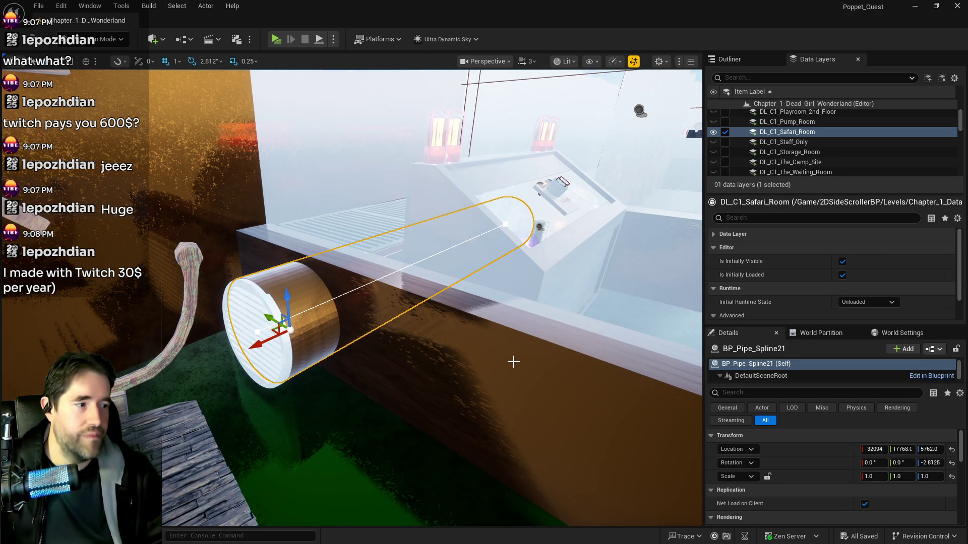
pyautogui.moveTo(488, 372); pyautogui.dragTo(414, 360)
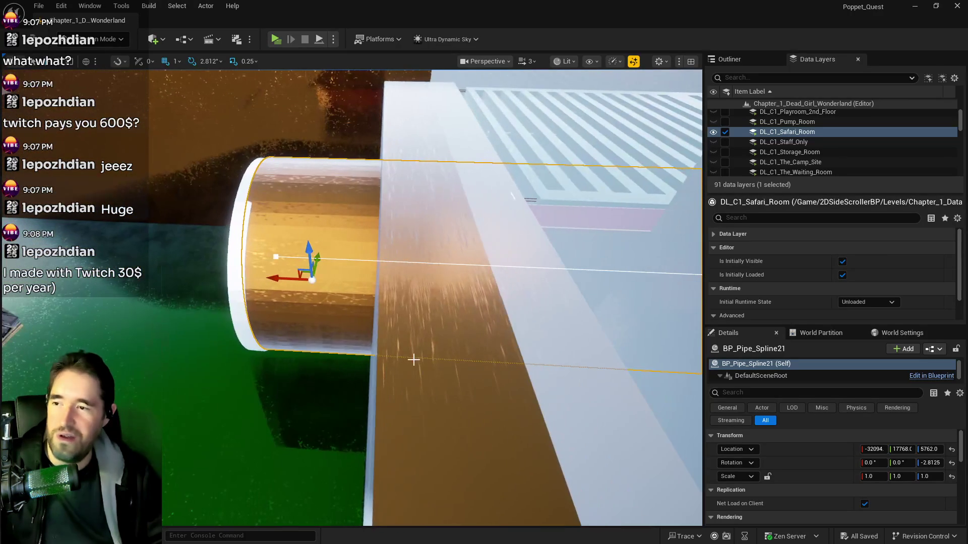
pyautogui.click(241, 252)
# Set SM_Indestructible_Pipe_Grate4's tilt to 0, nudge it along the pipe, and save
pyautogui.click(900, 461)
pyautogui.write('0')
pyautogui.press('Return')
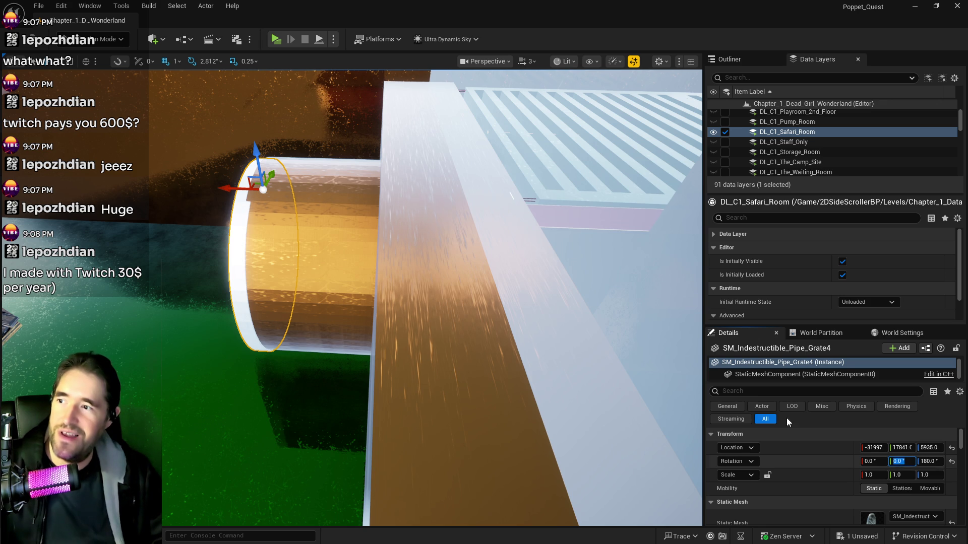
pyautogui.press('f')
pyautogui.moveTo(373, 221); pyautogui.dragTo(394, 188)
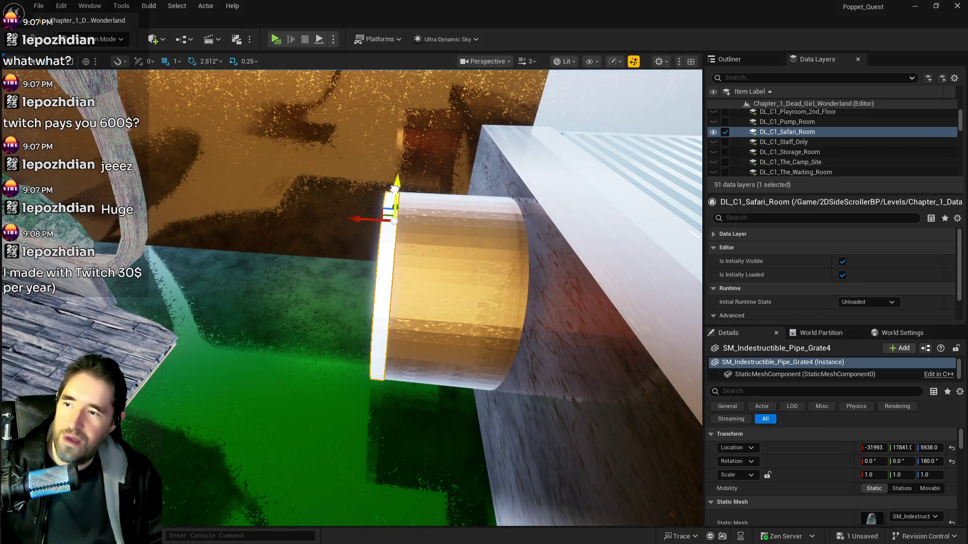
pyautogui.moveTo(417, 225); pyautogui.dragTo(416, 226)
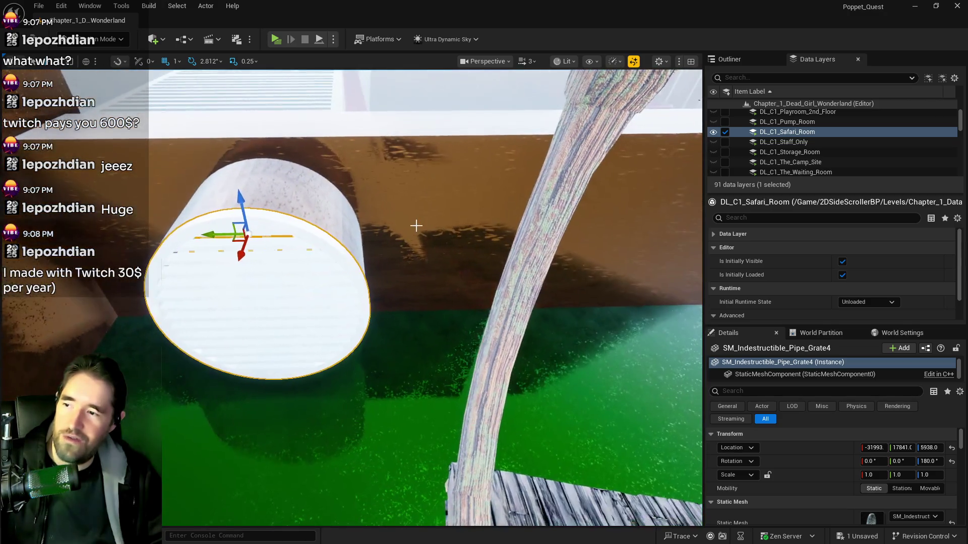
pyautogui.hotkey('ctrl', 's')
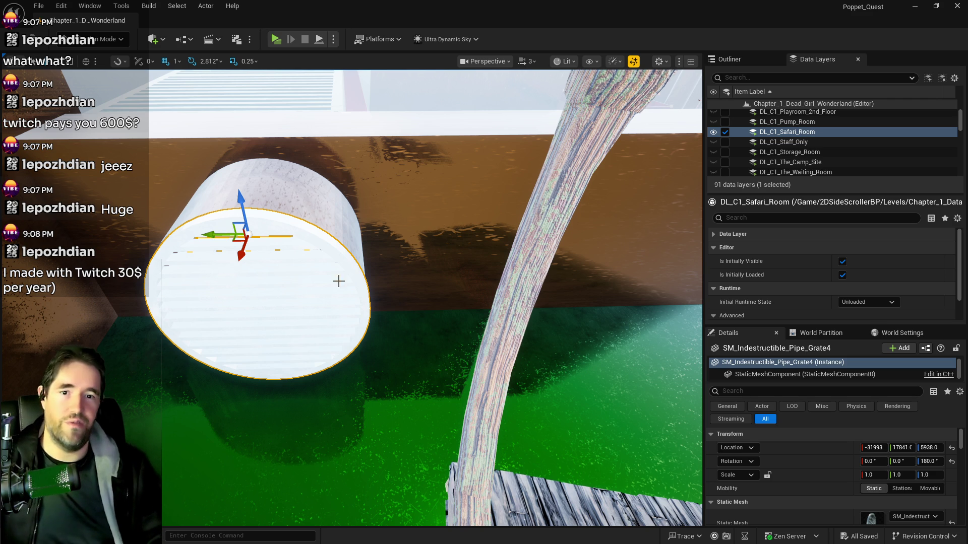
pyautogui.moveTo(426, 329)
pyautogui.mouseDown()
pyautogui.moveTo(425, 247)
pyautogui.moveTo(426, 303)
pyautogui.moveTo(426, 277)
pyautogui.moveTo(425, 287)
pyautogui.moveTo(362, 316)
pyautogui.mouseUp()
# Check the pipes along the run, save, then select SM_Pipe_3_Way9 and orbit its vent junction
pyautogui.click(363, 316)
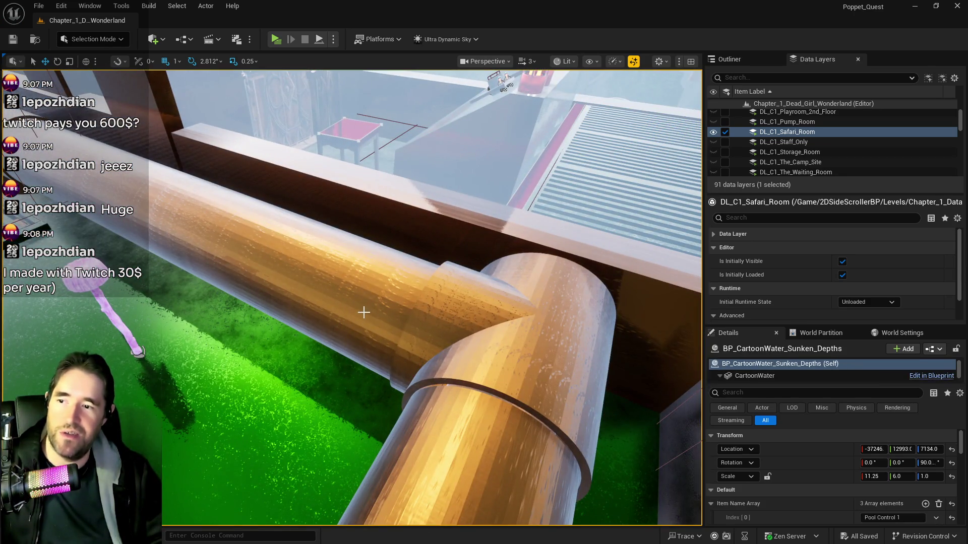
pyautogui.scroll(5, 368, 305)
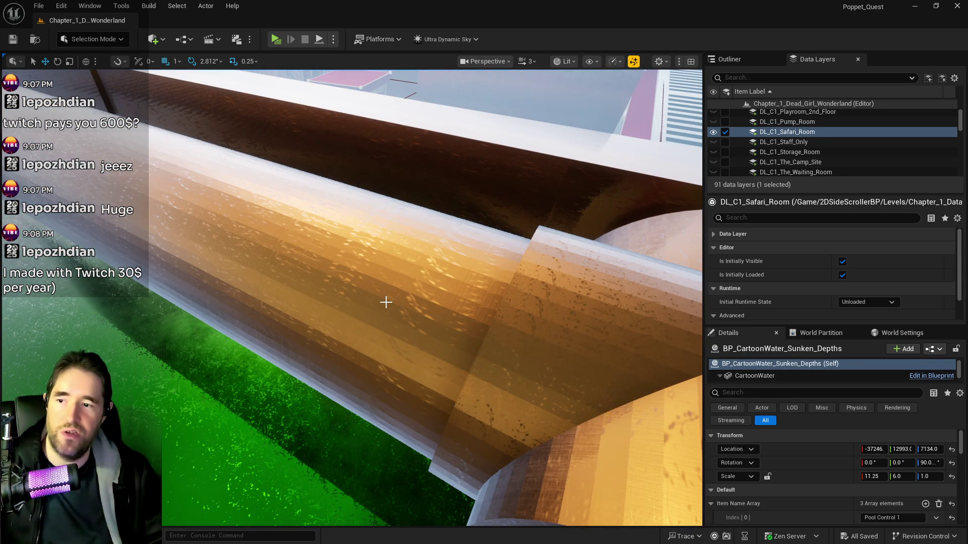
pyautogui.click(386, 302)
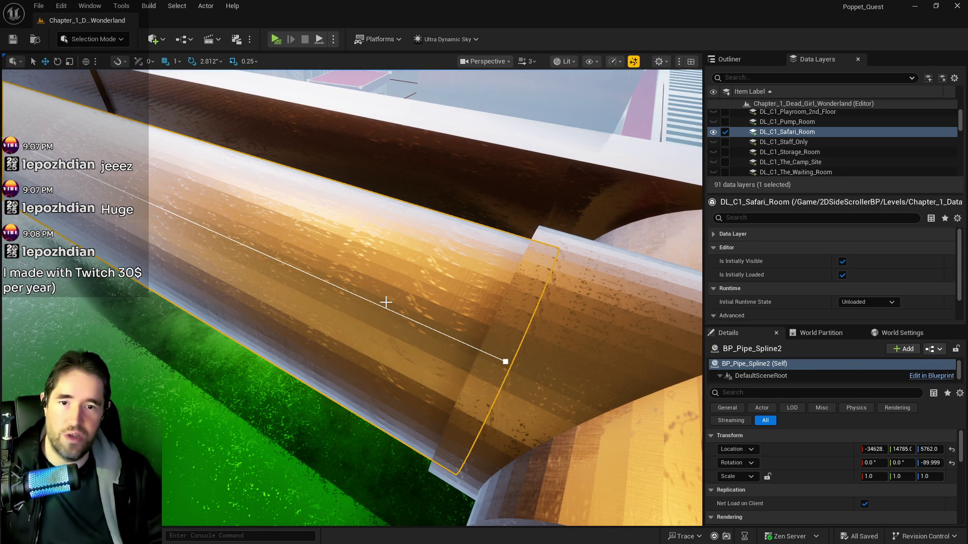
pyautogui.moveTo(385, 303); pyautogui.dragTo(486, 341)
pyautogui.click(499, 382)
pyautogui.scroll(-5, 500, 382)
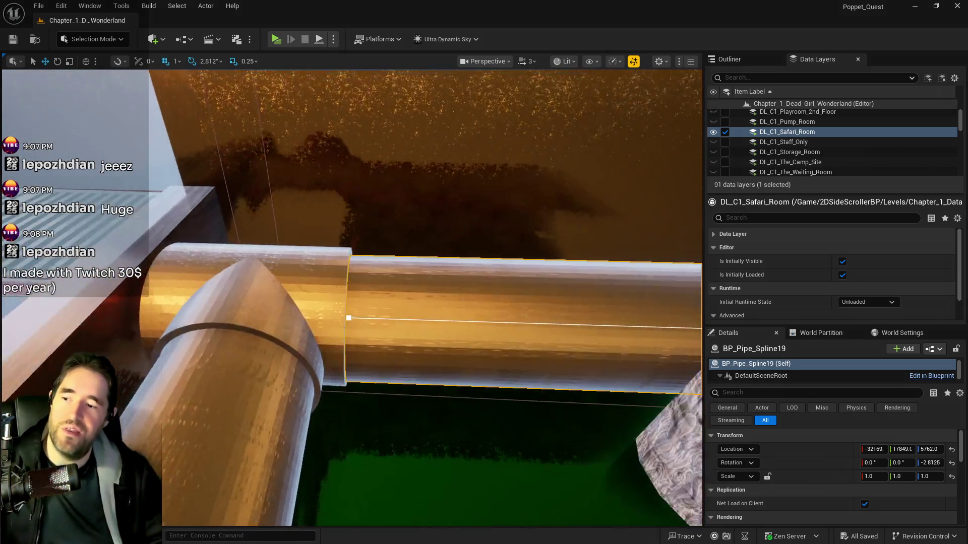
pyautogui.click(349, 317)
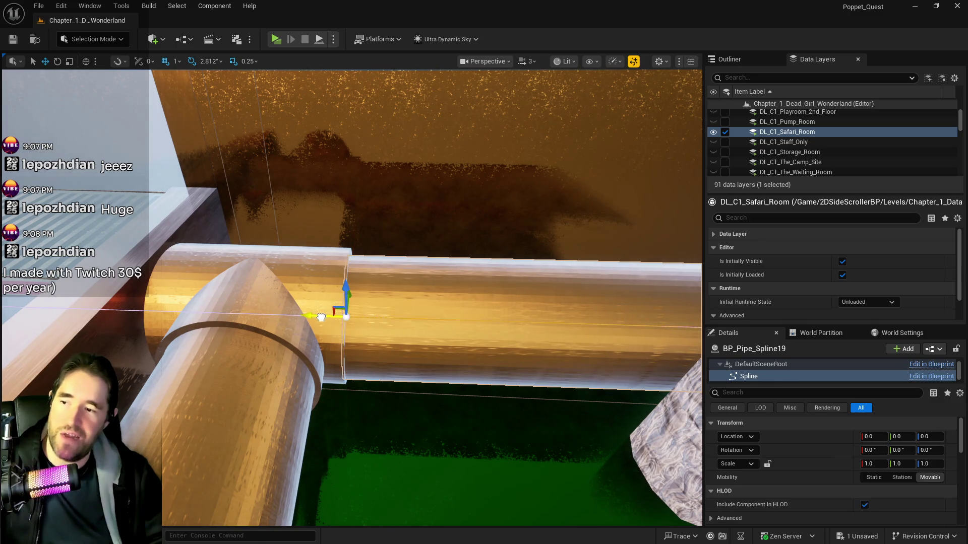
pyautogui.hotkey('ctrl', 's')
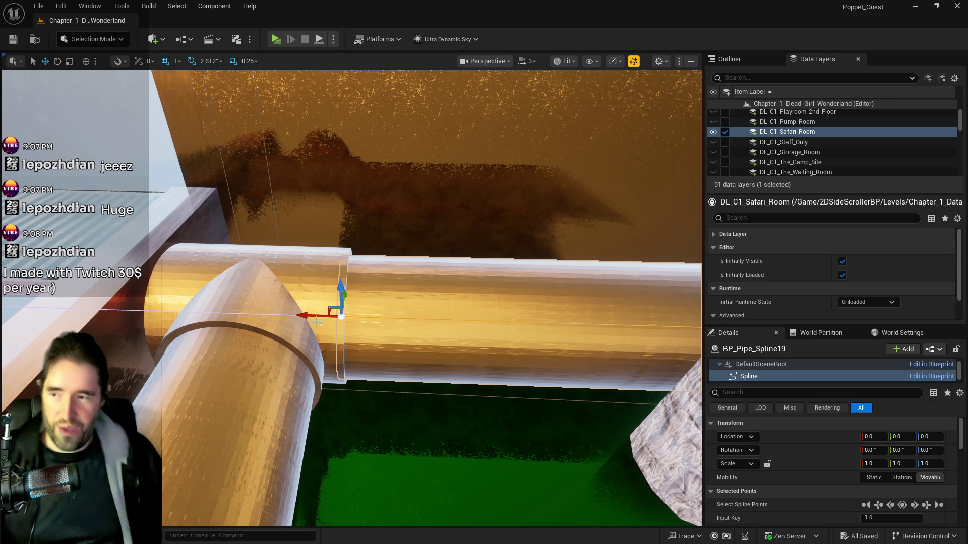
pyautogui.click(285, 275)
pyautogui.moveTo(284, 275)
pyautogui.mouseDown()
pyautogui.moveTo(352, 259)
pyautogui.moveTo(338, 322)
pyautogui.moveTo(360, 282)
pyautogui.moveTo(353, 275)
pyautogui.mouseUp()
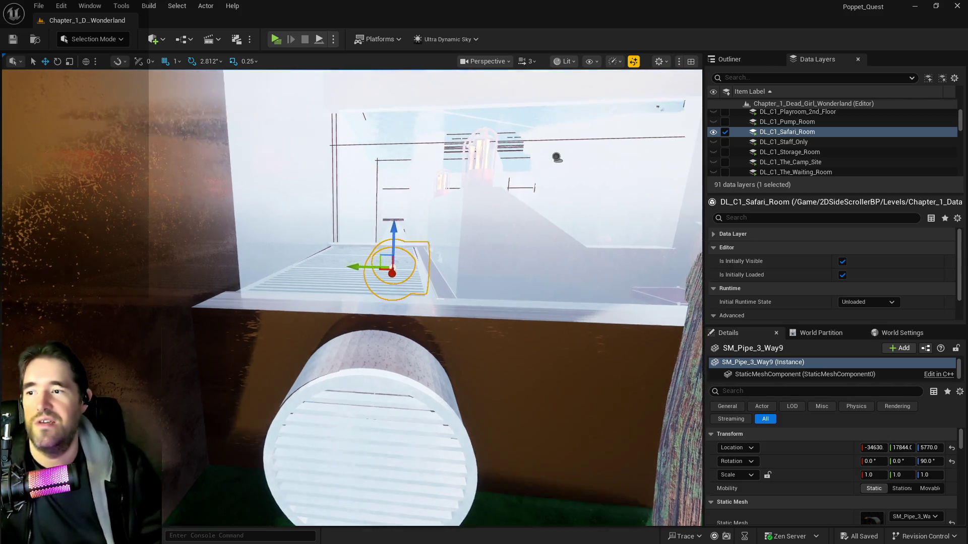
# Frame SM_Pipe_3_Way9, nudge the white vent grate slightly along Y into line, and save
pyautogui.scroll(10, 370, 355)
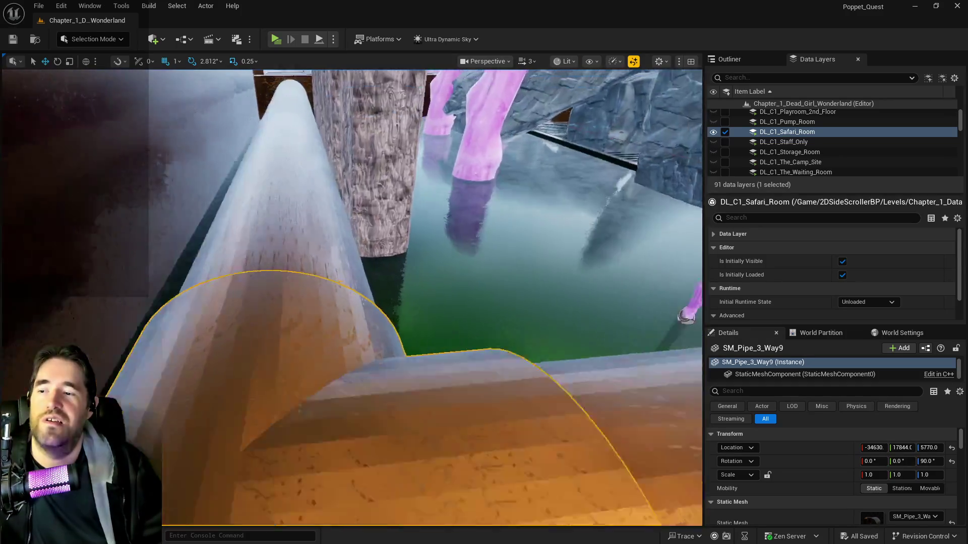
pyautogui.moveTo(370, 354)
pyautogui.mouseDown()
pyautogui.moveTo(298, 332)
pyautogui.moveTo(396, 330)
pyautogui.mouseUp()
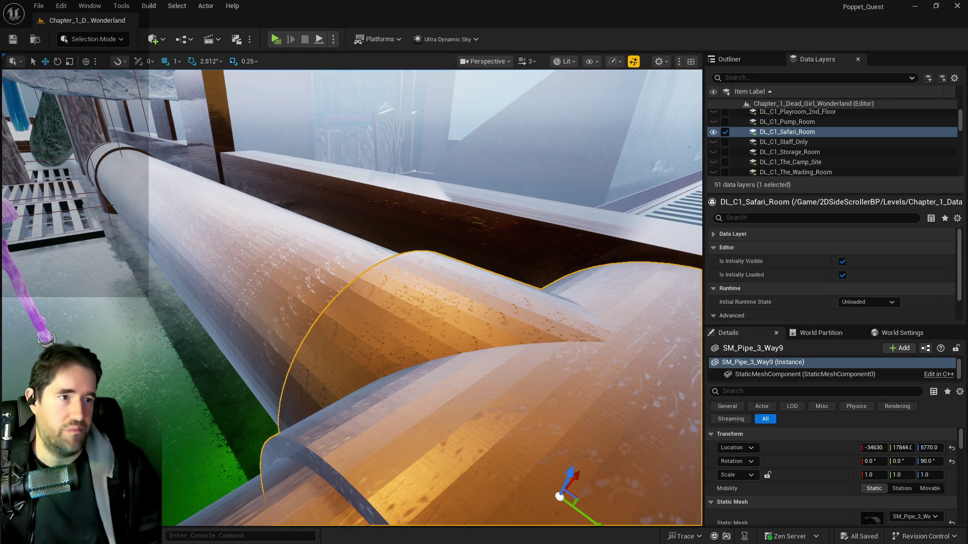
pyautogui.press('f')
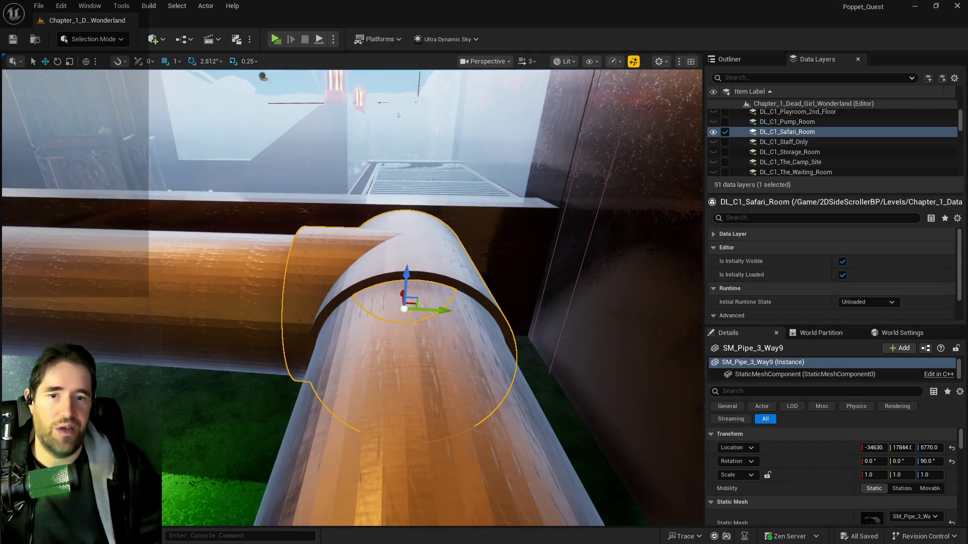
pyautogui.scroll(10, 632, 433)
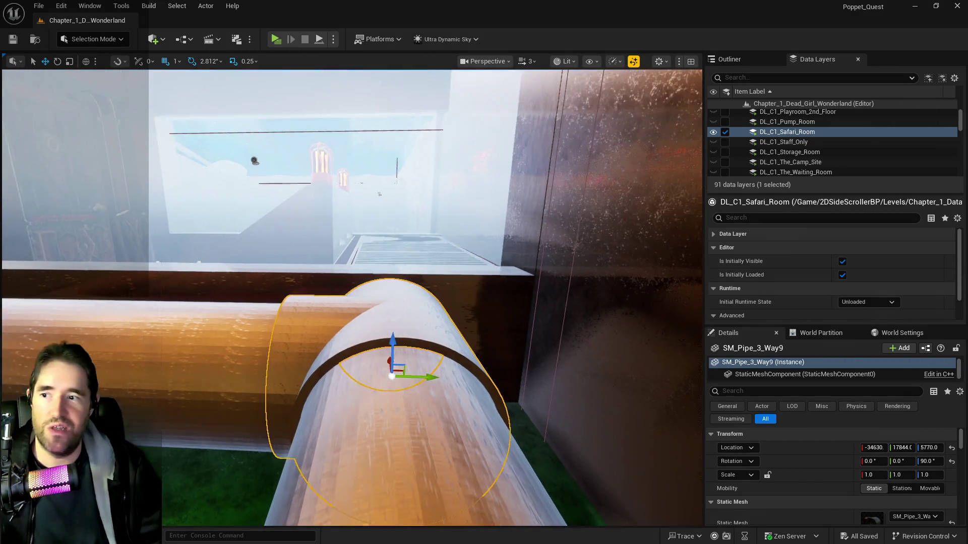
pyautogui.scroll(-10, 352, 298)
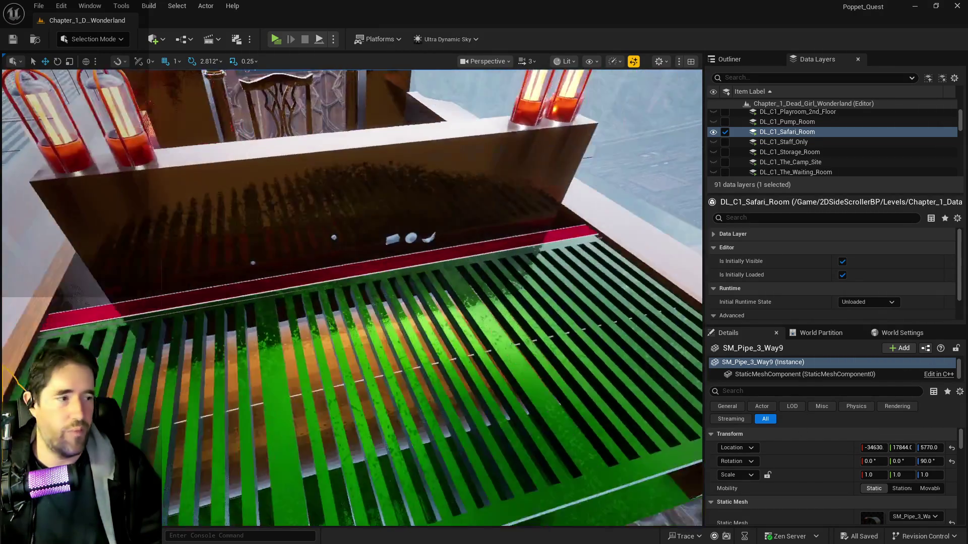
pyautogui.scroll(-5, 395, 307)
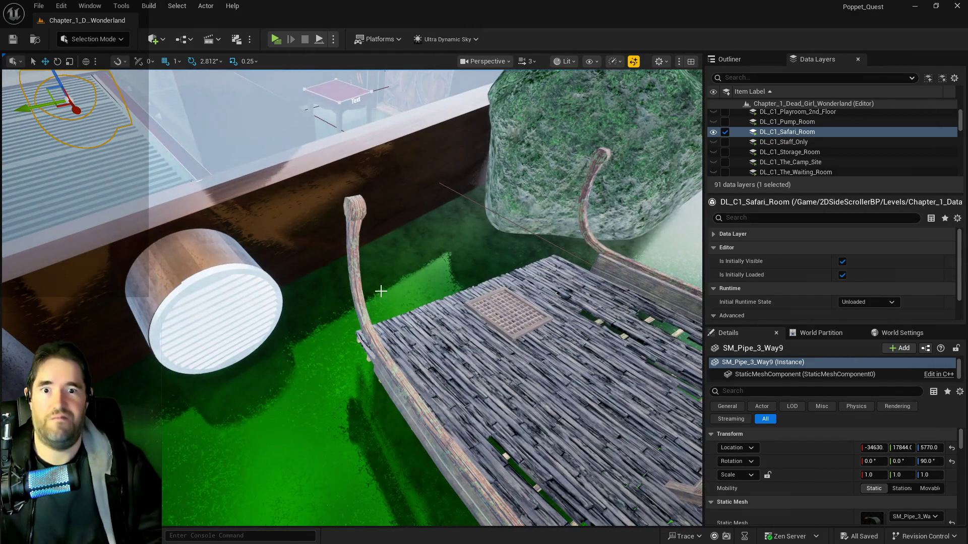
pyautogui.scroll(-8, 389, 302)
pyautogui.click(357, 307)
pyautogui.scroll(10, 363, 309)
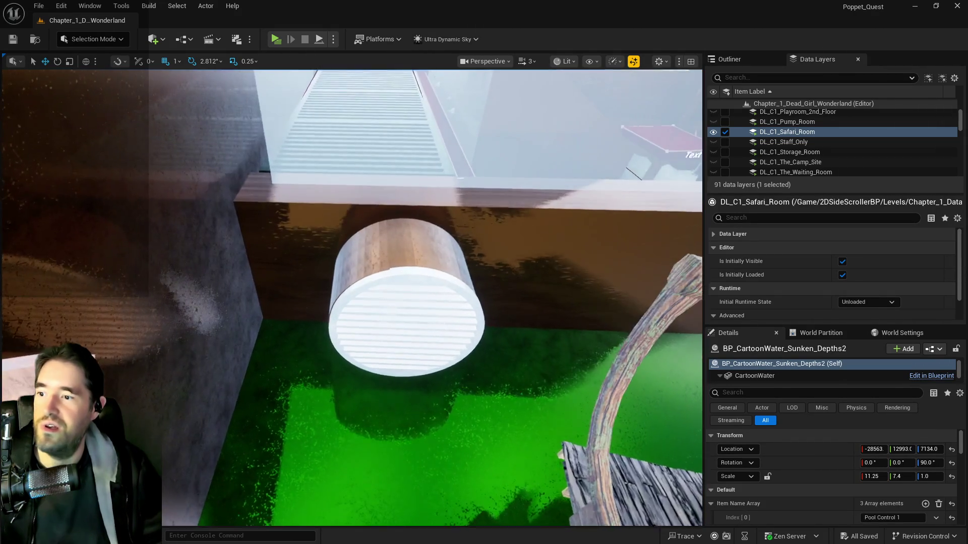
pyautogui.scroll(-5, 404, 237)
pyautogui.moveTo(401, 236); pyautogui.dragTo(402, 233)
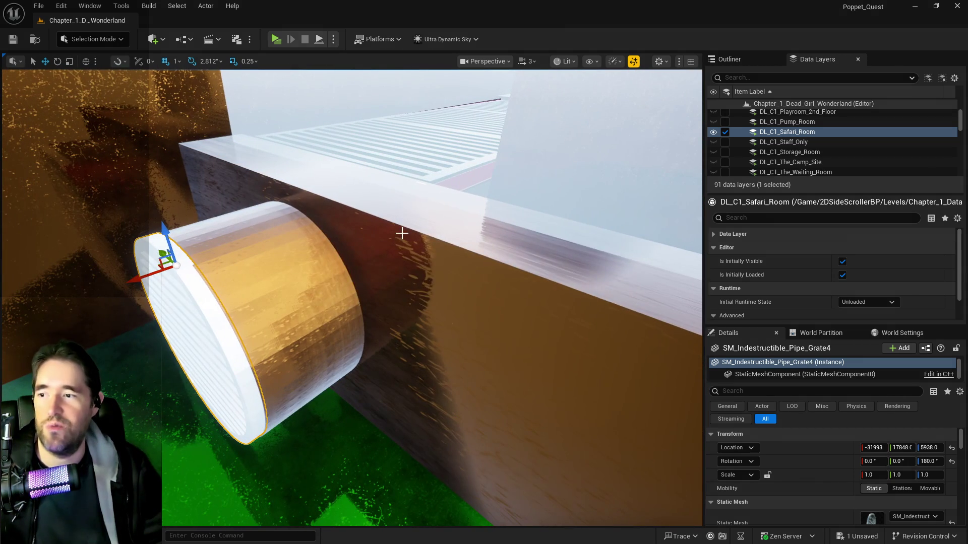
pyautogui.hotkey('ctrl', 's')
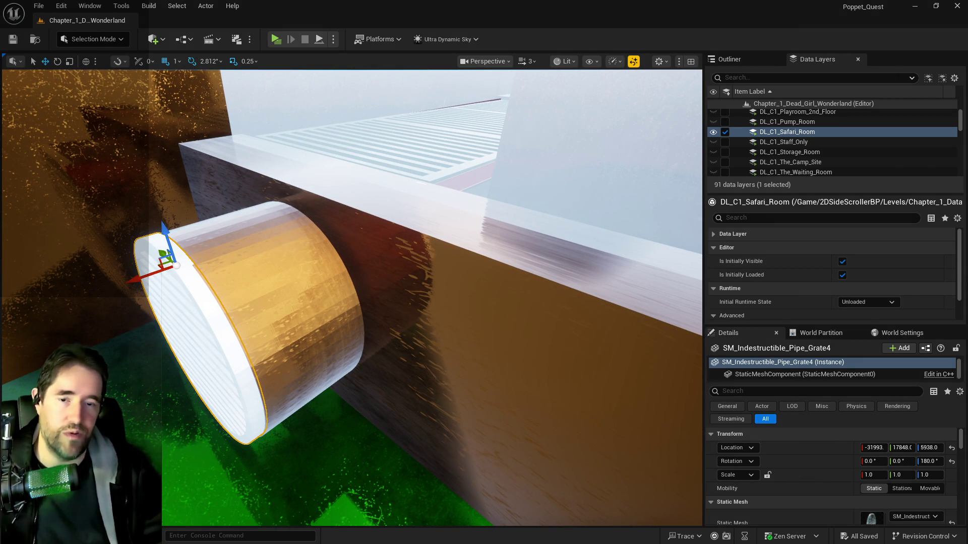
pyautogui.moveTo(700, 422)
pyautogui.mouseDown()
pyautogui.moveTo(696, 414)
pyautogui.moveTo(696, 428)
pyautogui.moveTo(403, 202)
pyautogui.moveTo(252, 62)
pyautogui.mouseUp()
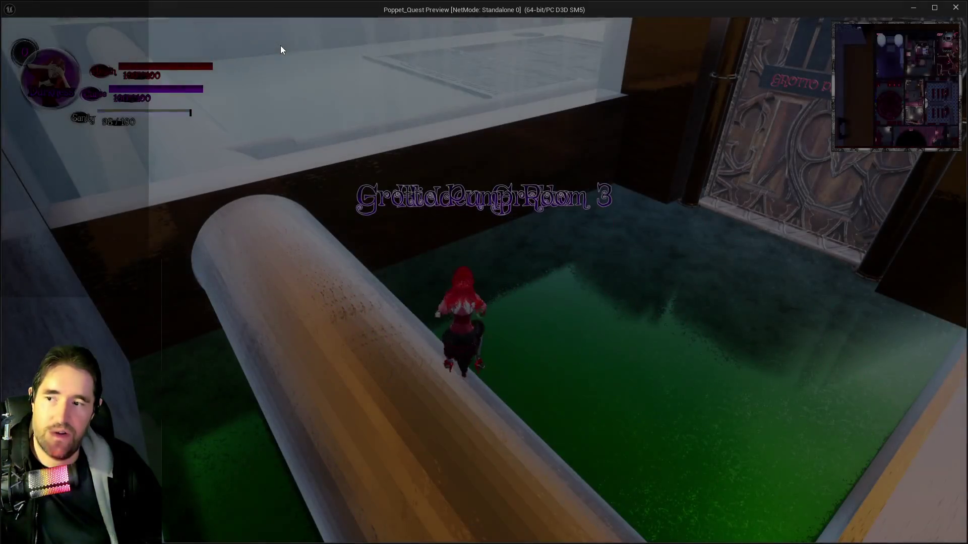
pyautogui.press('w')
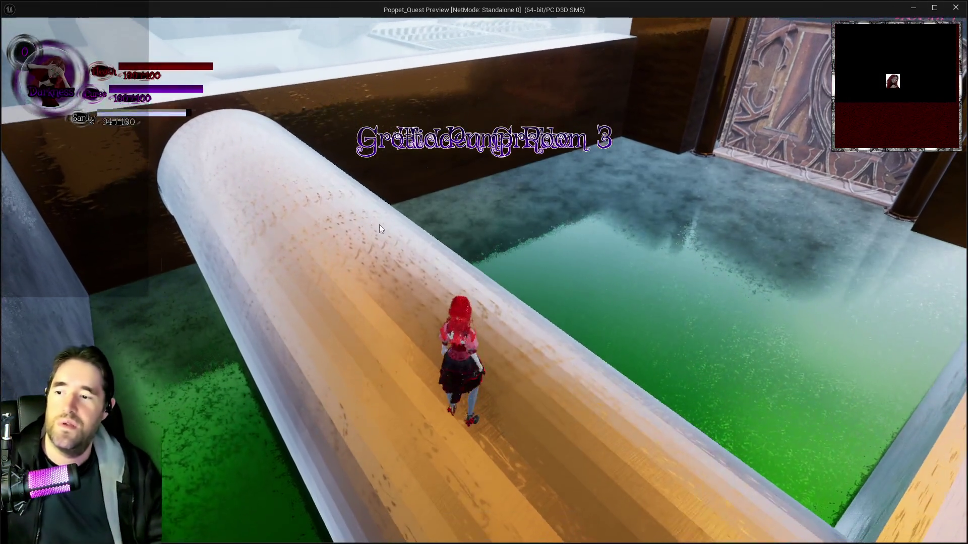
pyautogui.press('Escape')
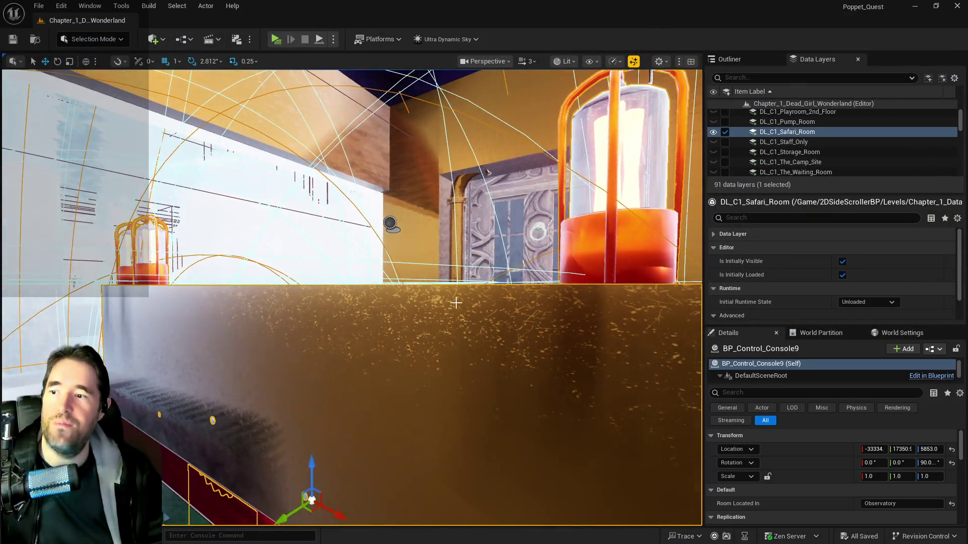
# Select the pool control console, Pool Control 3 sign, red panel and grate together
pyautogui.press('f')
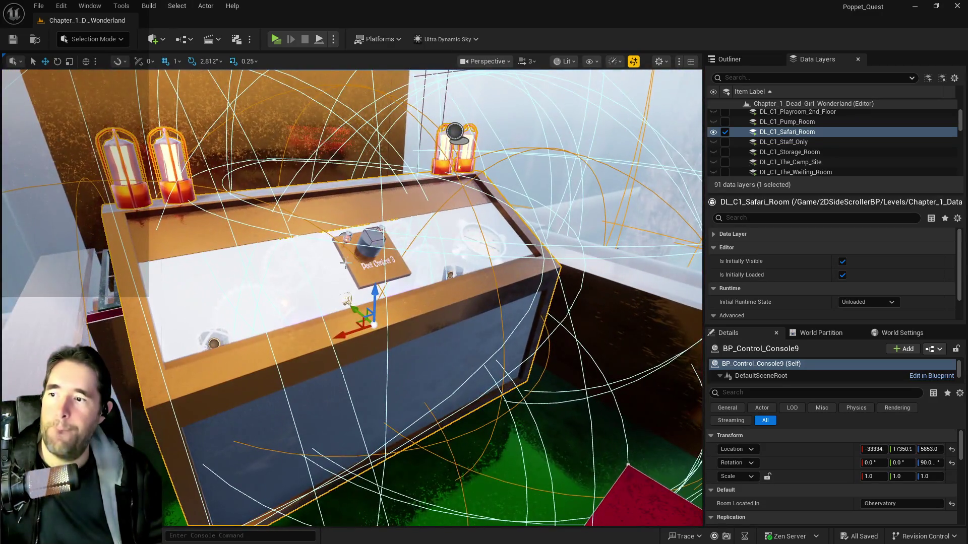
pyautogui.keyDown('ctrl'); pyautogui.click(344, 263); pyautogui.keyUp('ctrl')
pyautogui.keyDown('ctrl'); pyautogui.click(627, 491); pyautogui.keyUp('ctrl')
pyautogui.press('f')
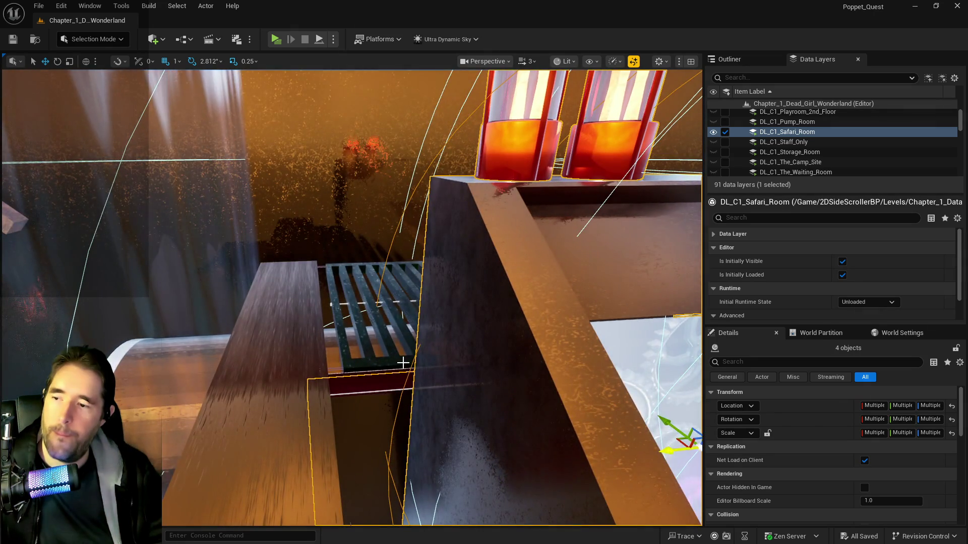
pyautogui.keyDown('ctrl'); pyautogui.click(440, 389); pyautogui.keyUp('ctrl')
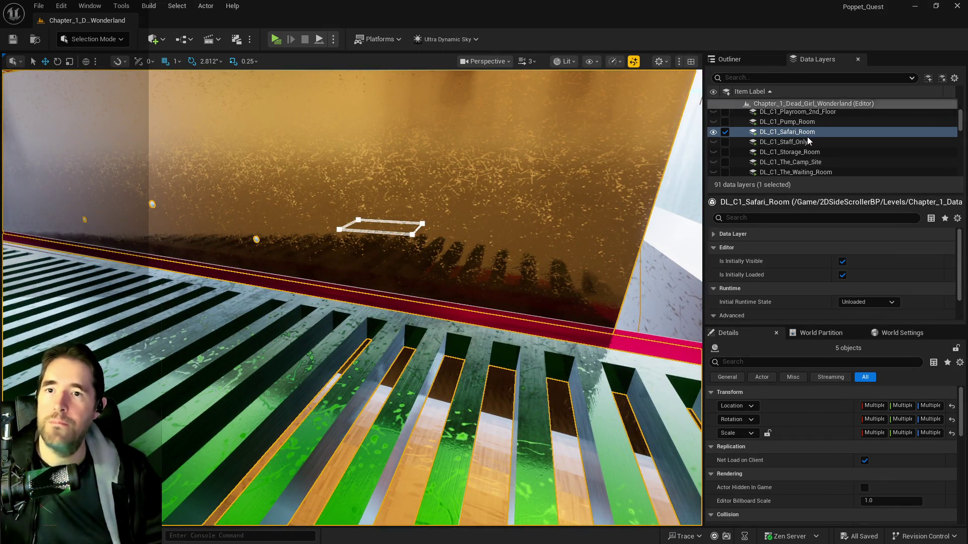
pyautogui.scroll(-5, 805, 144)
pyautogui.scroll(3, 801, 146)
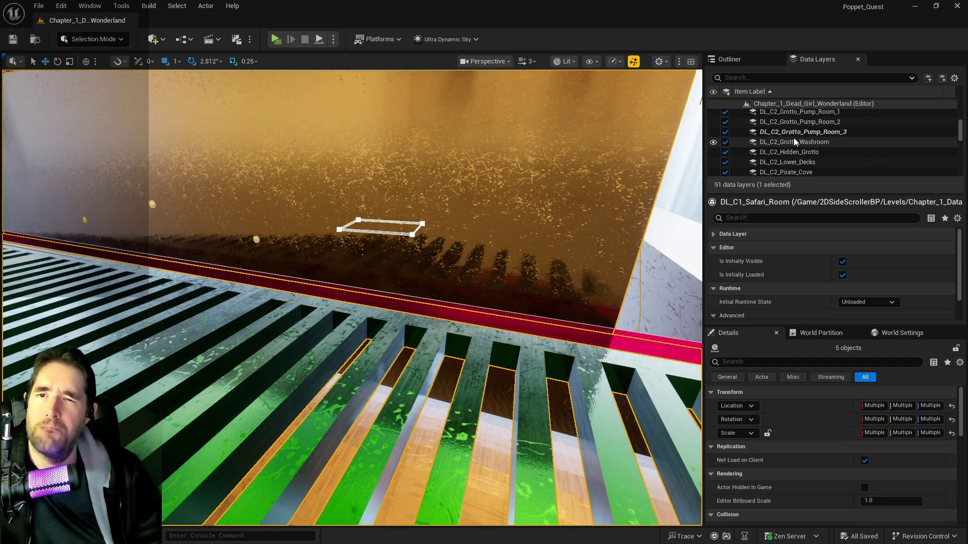
# Add the selected actors to the DL_C2_Grotto_Pump_Room_3 data layer
pyautogui.rightClick(794, 133)
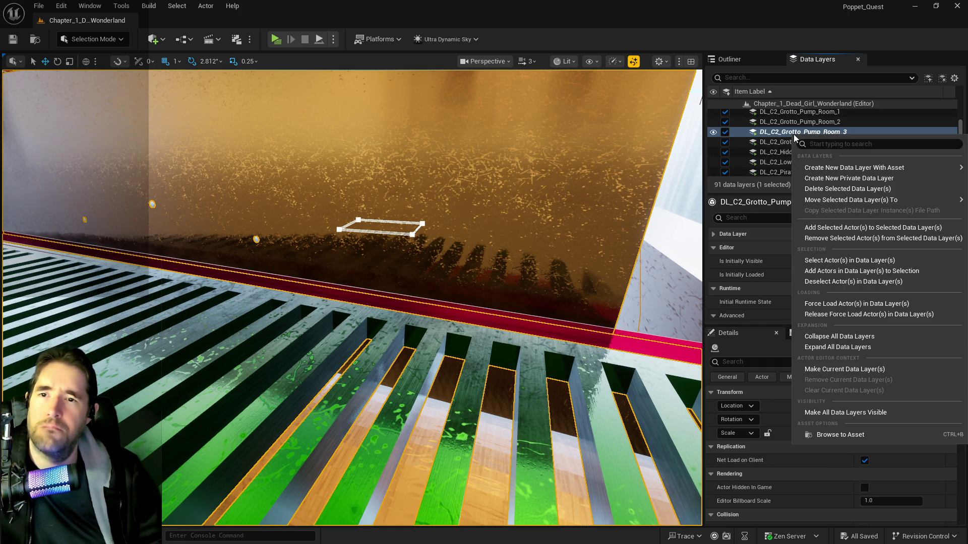
pyautogui.click(830, 229)
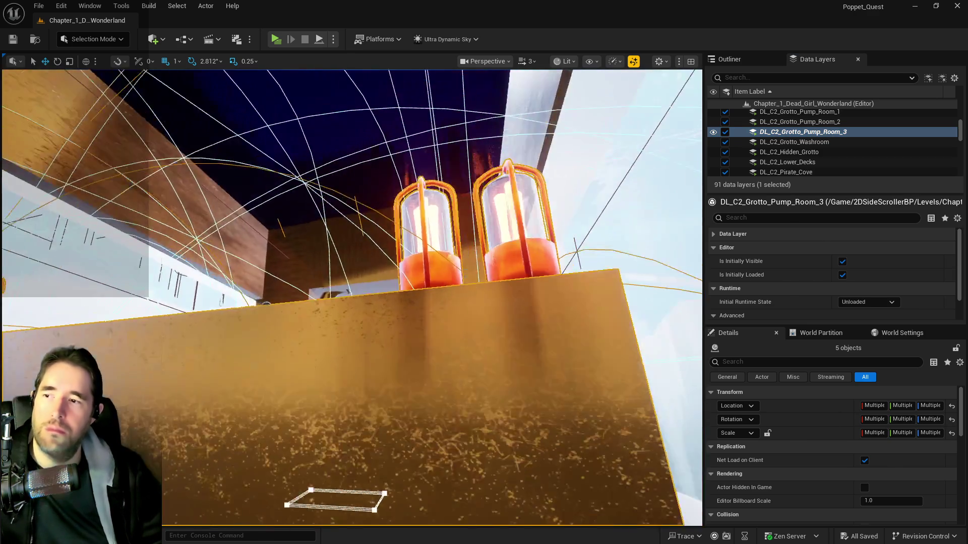
pyautogui.moveTo(454, 256)
pyautogui.mouseDown()
pyautogui.moveTo(444, 242)
pyautogui.moveTo(454, 255)
pyautogui.mouseUp()
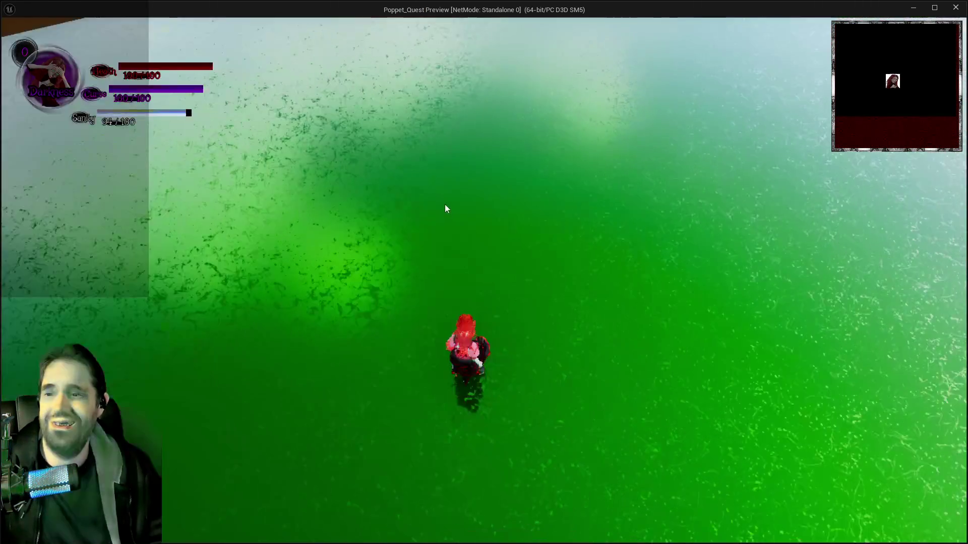
# Run the character across the pool room toward the pipe, then end the play session
pyautogui.click(445, 207)
pyautogui.press('w')
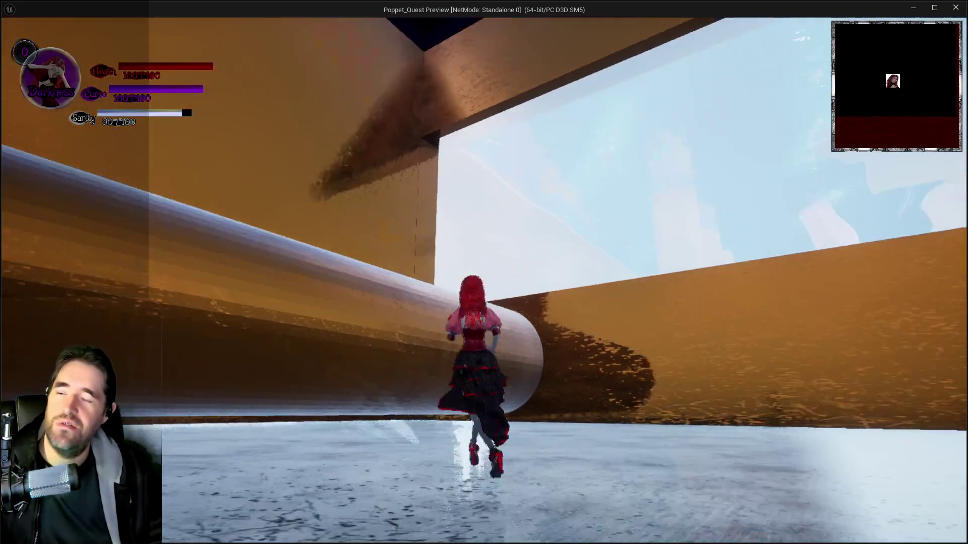
pyautogui.hotkey('alt', 'Tab')
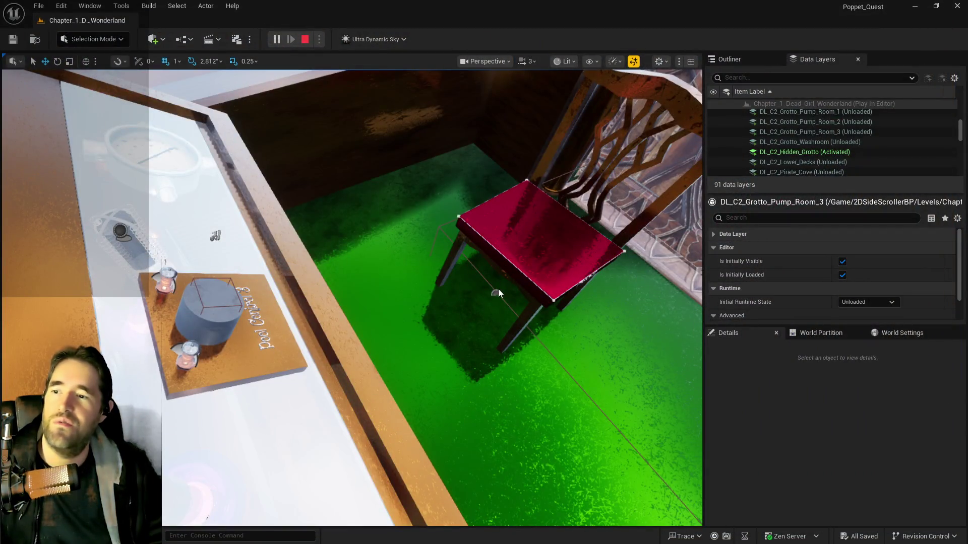
pyautogui.press('Escape')
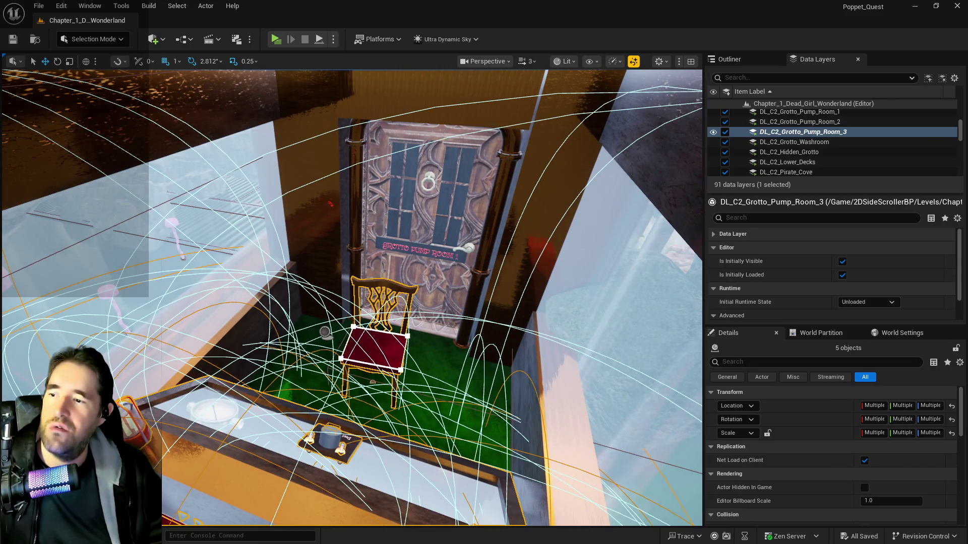
# Select BP_Room_Info_Grotto_Pump_Room_3, undo its accidental move back to X -33322, and scroll to its scale
pyautogui.click(327, 333)
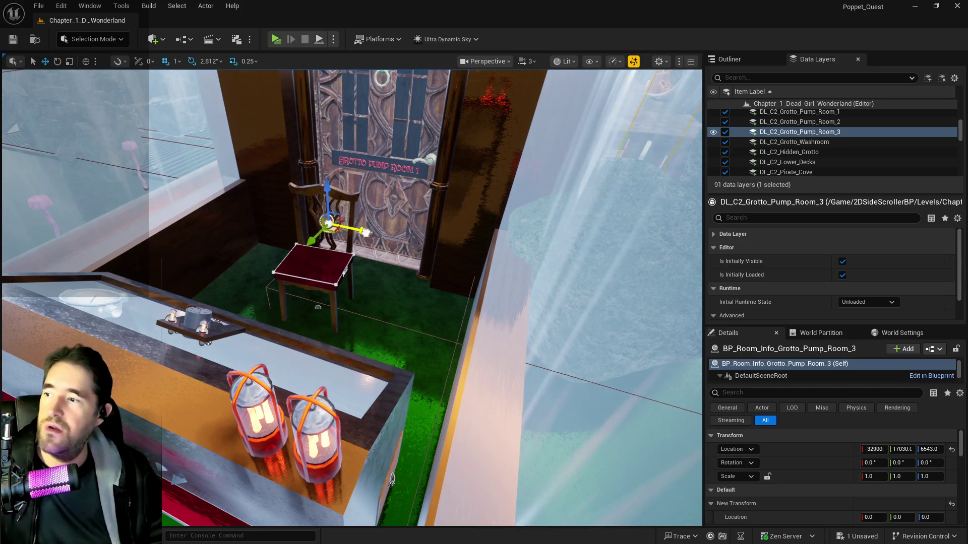
pyautogui.hotkey('ctrl', 'z')
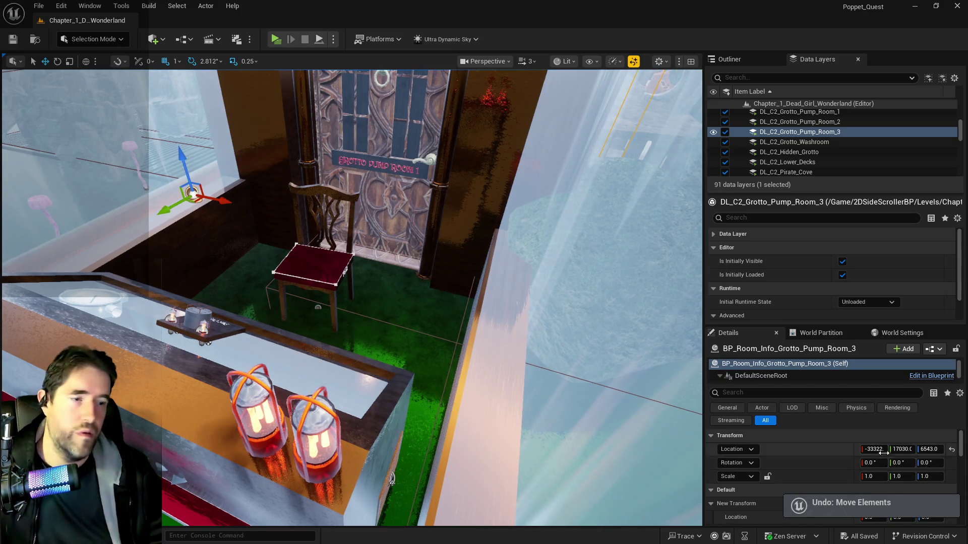
pyautogui.scroll(-2, 897, 455)
pyautogui.scroll(-2, 907, 456)
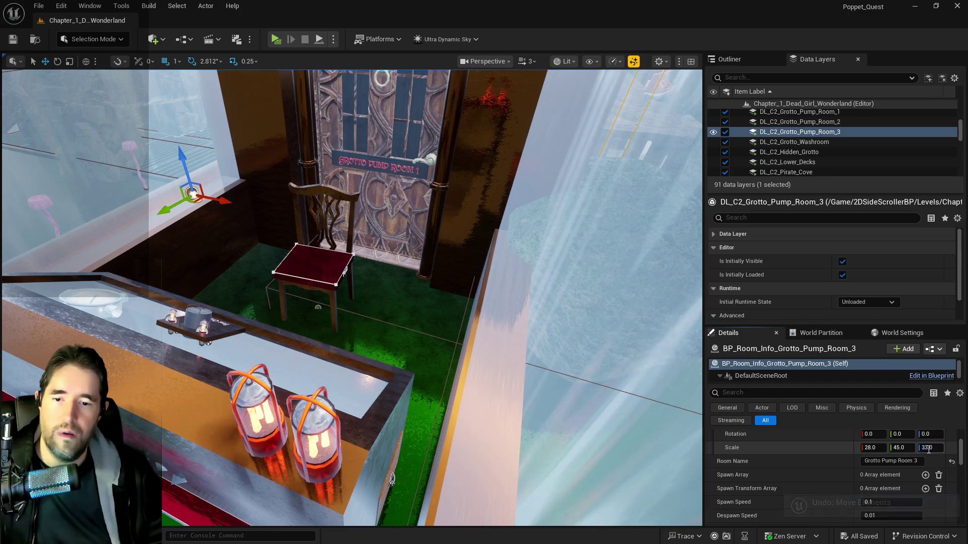